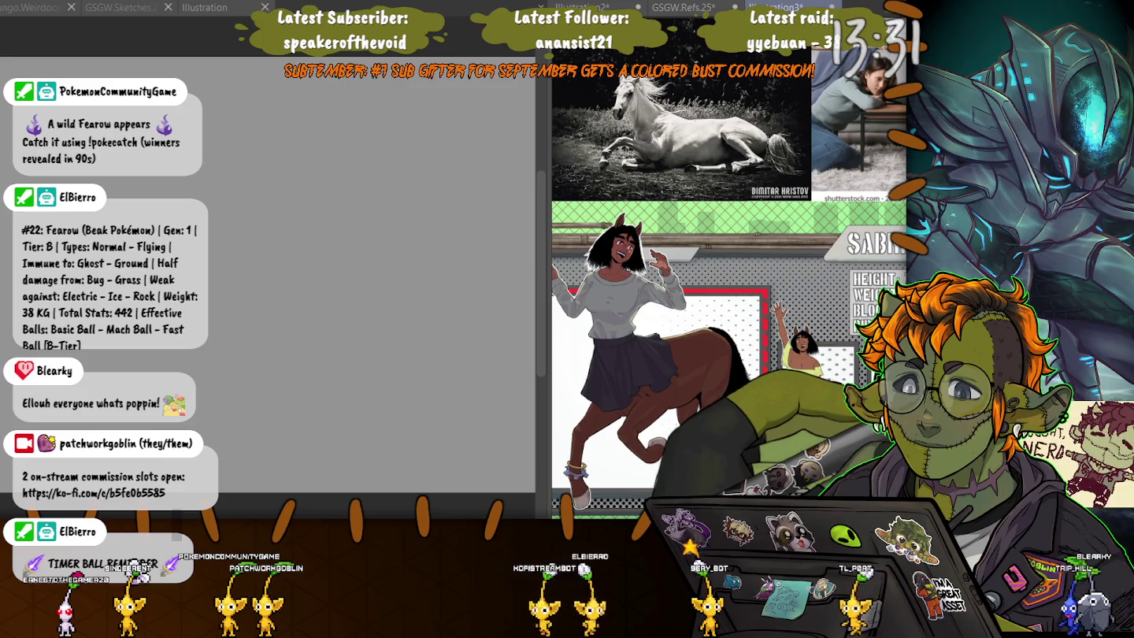
- Mirror the horse reference photo horizontally with Ctrl+T and Flip Horizontal, then commit
key("ctrl+t")
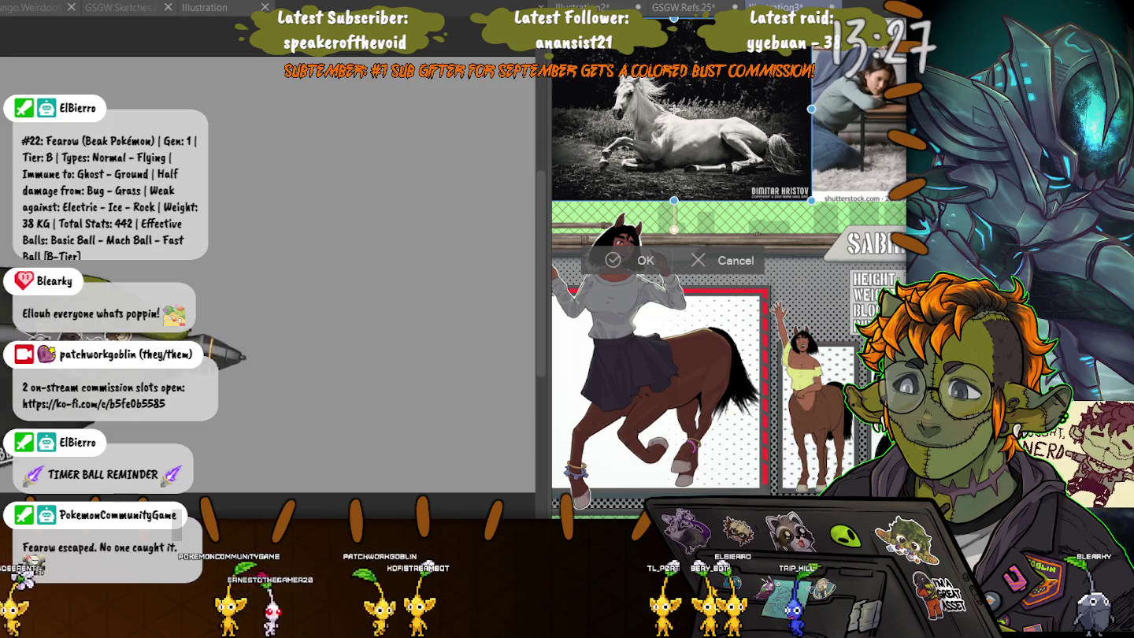
key("ctrl+shift+h")
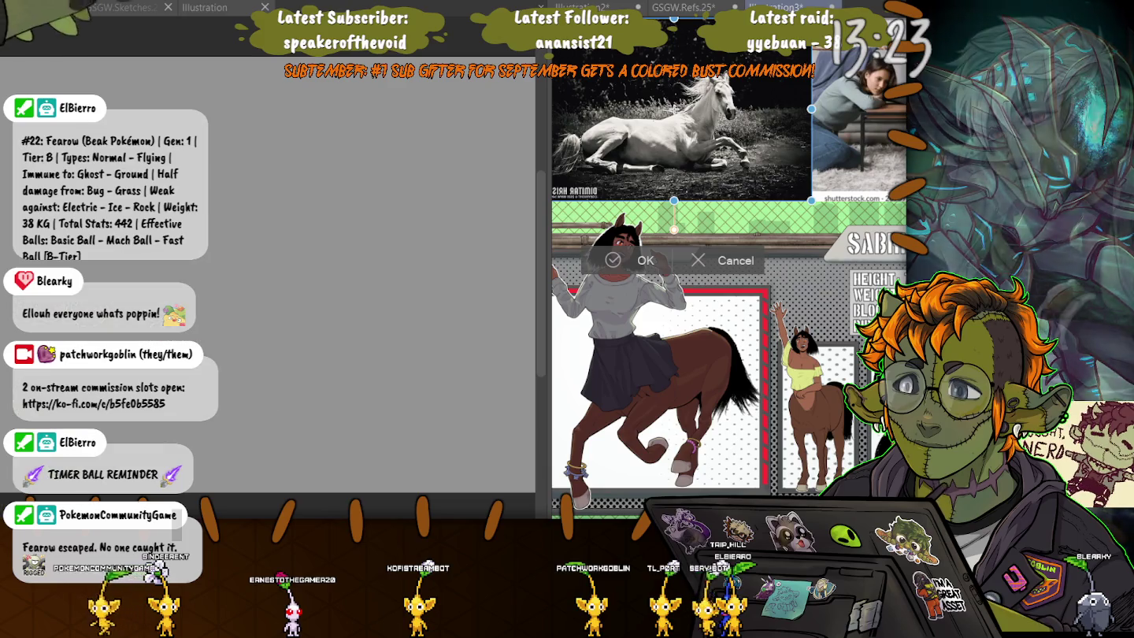
key("Return")
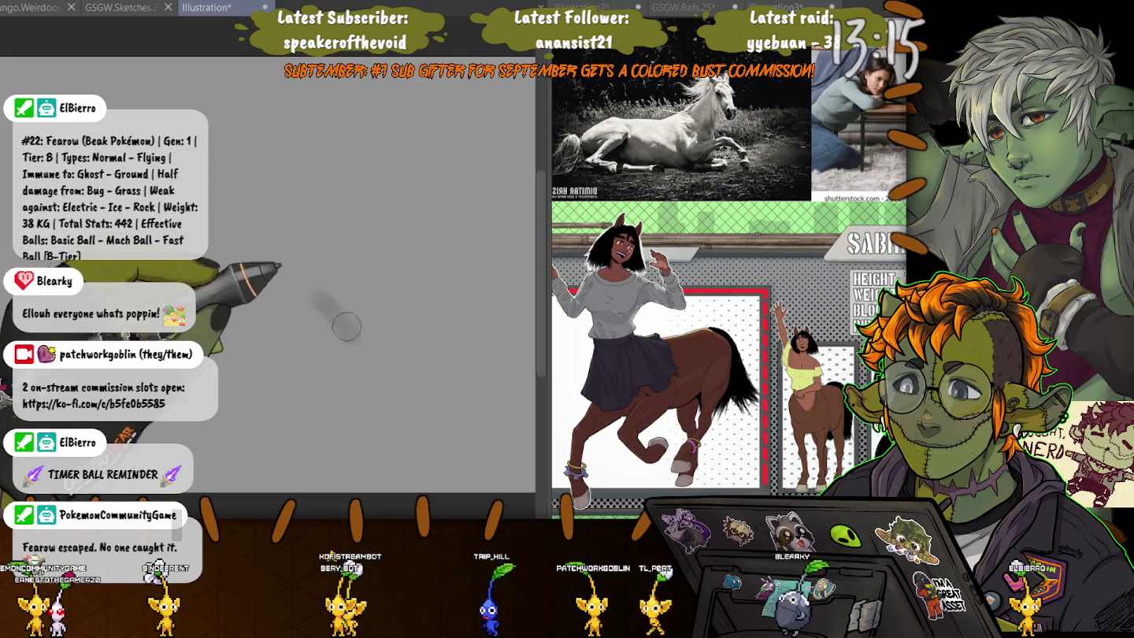
- Paint and blend a rough purple back, leg and belly gesture, then delete it
mouse_move(374, 364)
left_mouse_down()
mouse_move(301, 280)
mouse_move(176, 274)
left_mouse_up()
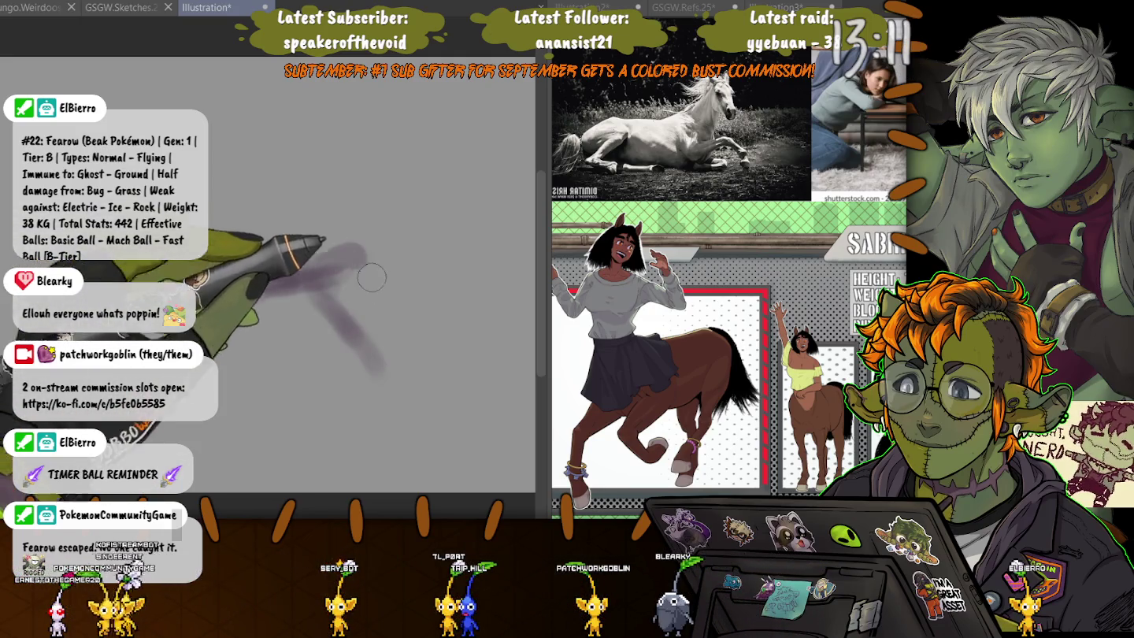
left_click_drag(444, 345, 198, 291)
left_click_drag(267, 285, 138, 272)
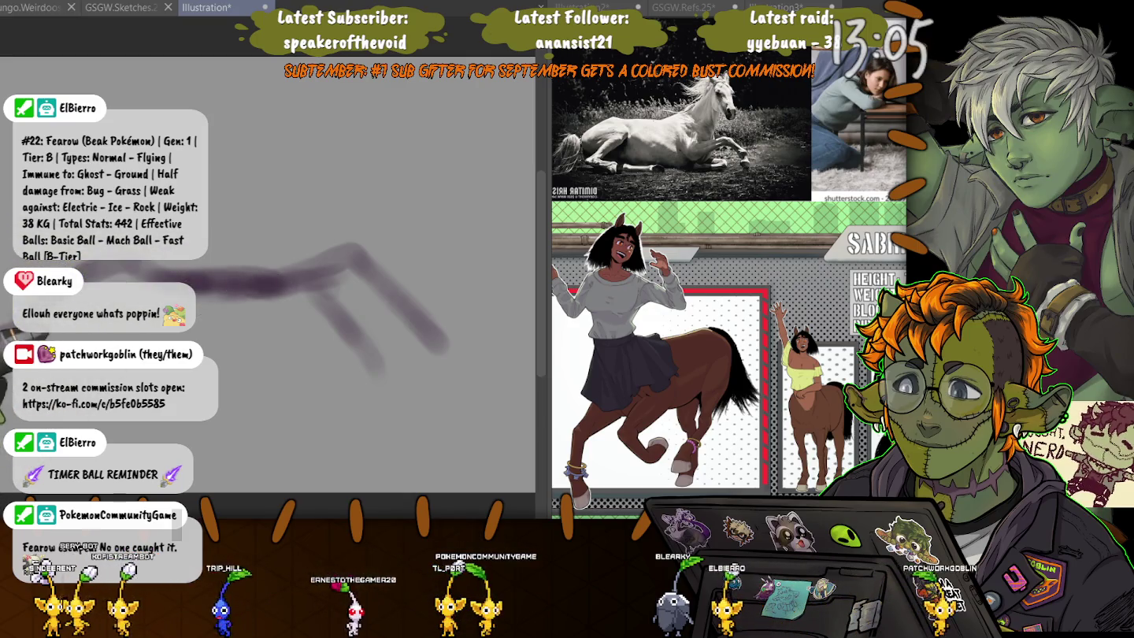
left_click_drag(102, 405, 331, 408)
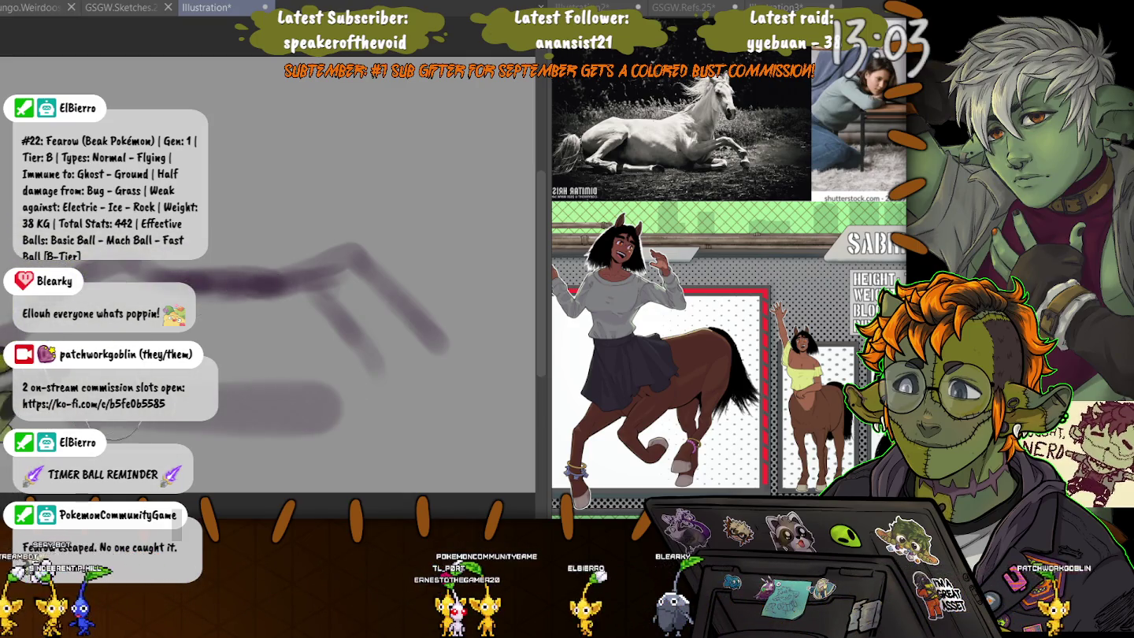
left_click_drag(118, 406, 303, 405)
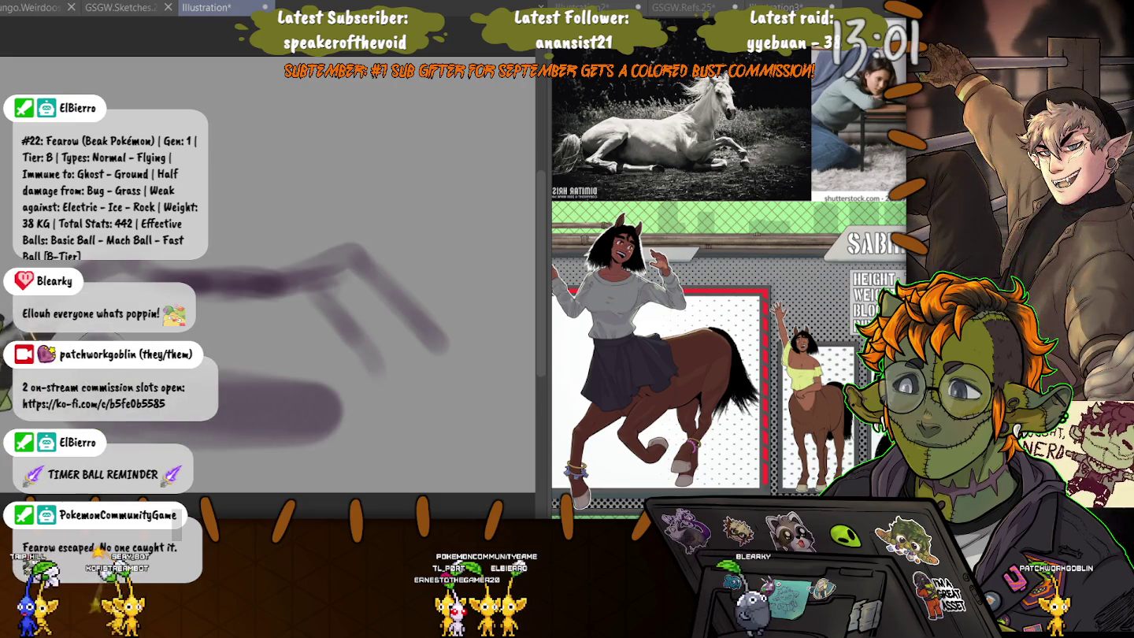
mouse_move(181, 323)
left_mouse_down()
mouse_move(355, 324)
mouse_move(249, 379)
left_mouse_up()
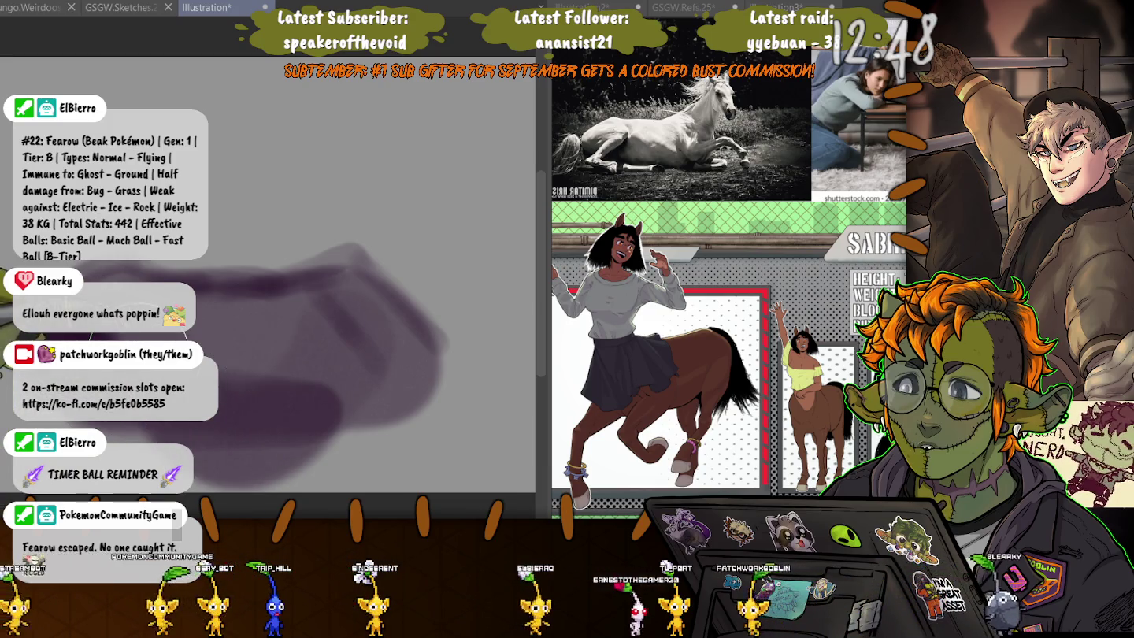
key("Delete")
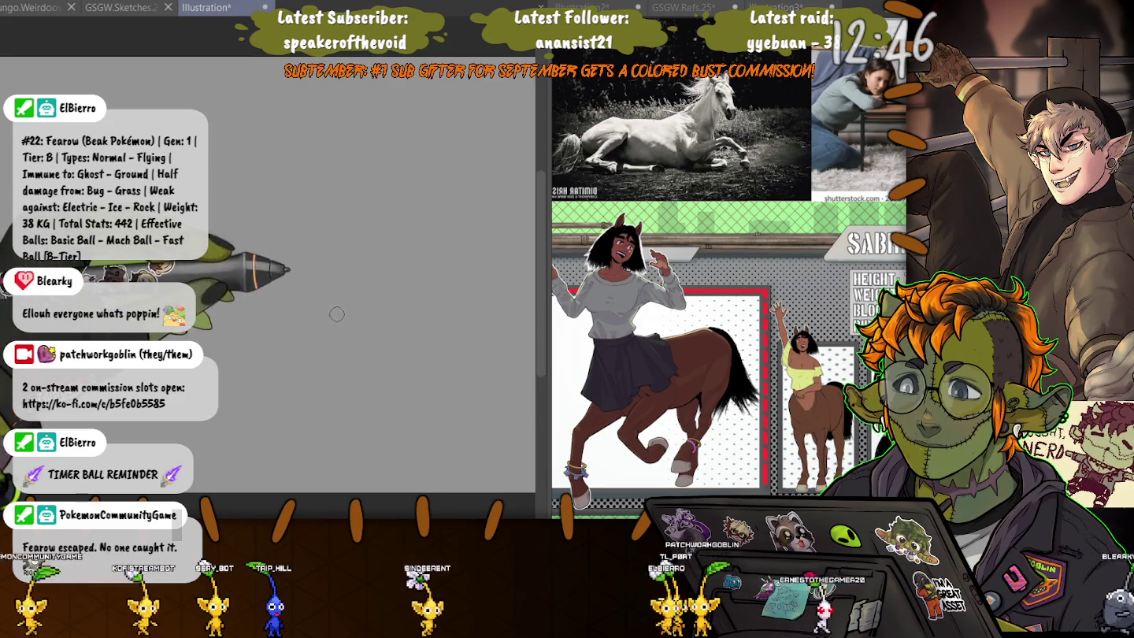
- Outline a new purple leg shape with three connected strokes
mouse_move(401, 337)
left_mouse_down()
mouse_move(368, 318)
mouse_move(312, 320)
left_mouse_up()
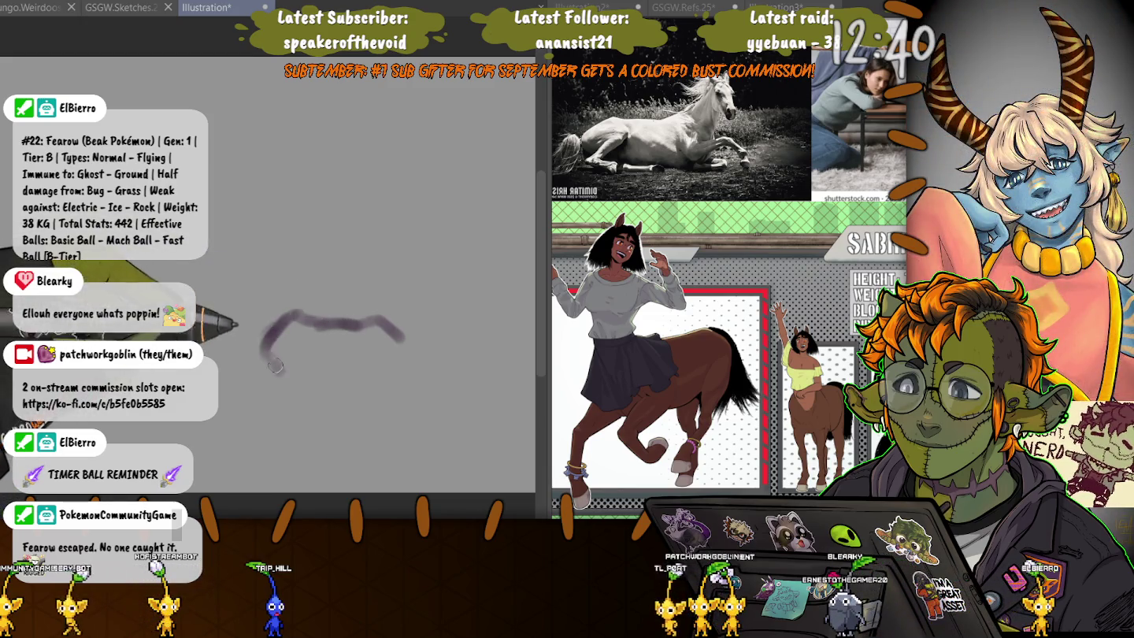
mouse_move(275, 364)
left_mouse_down()
mouse_move(347, 387)
mouse_move(405, 336)
left_mouse_up()
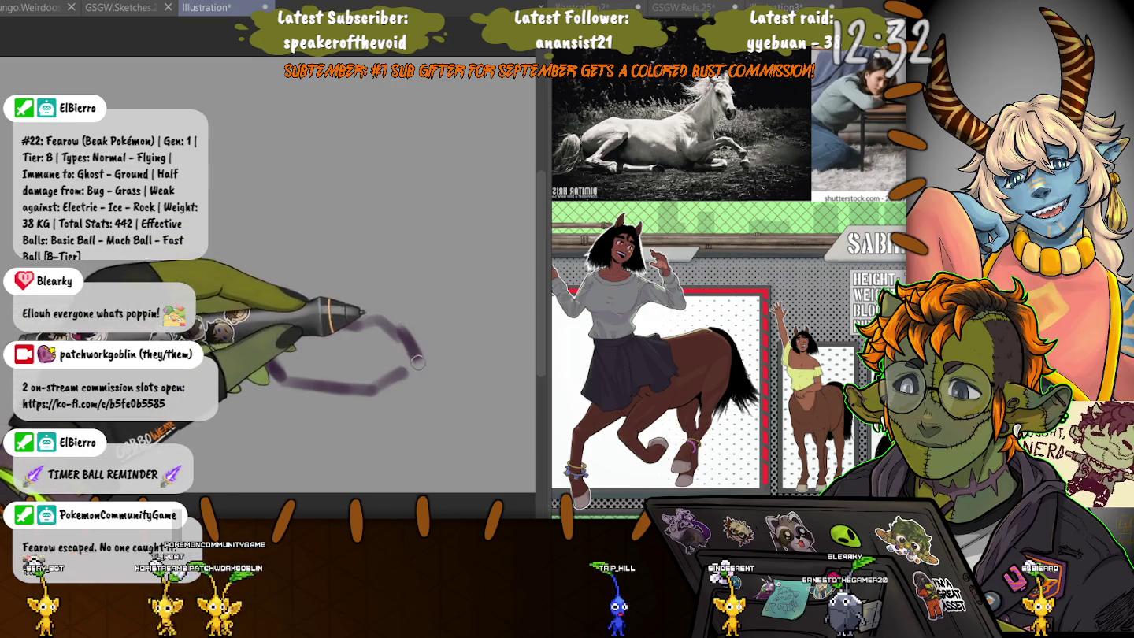
left_click_drag(358, 316, 275, 376)
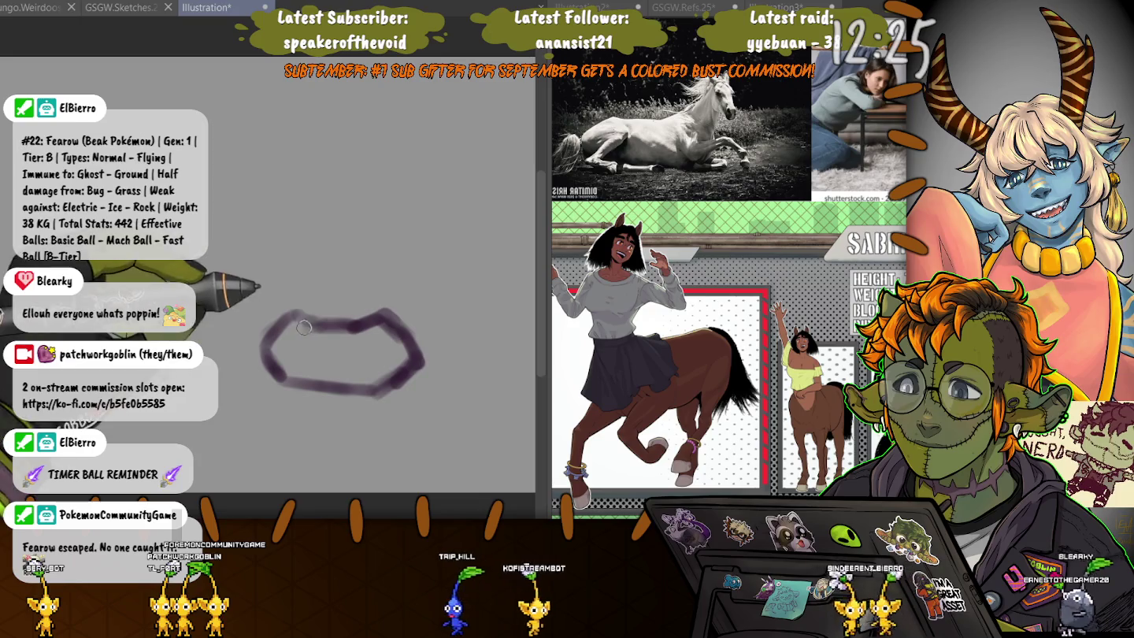
- Fill and even out the purple blob with a larger brush, then select the hoof end
key("bracketright")
key("bracketright")
key("bracketright")
mouse_move(380, 337)
left_mouse_down()
mouse_move(336, 352)
mouse_move(311, 345)
left_mouse_up()
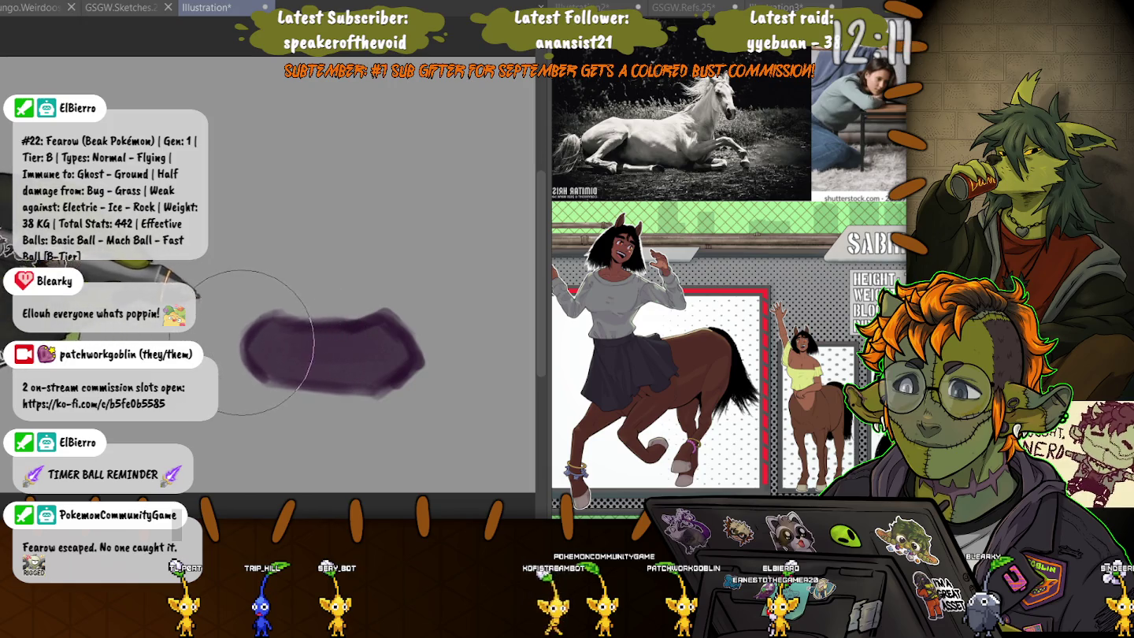
mouse_move(227, 343)
left_mouse_down()
mouse_move(360, 343)
mouse_move(252, 339)
left_mouse_up()
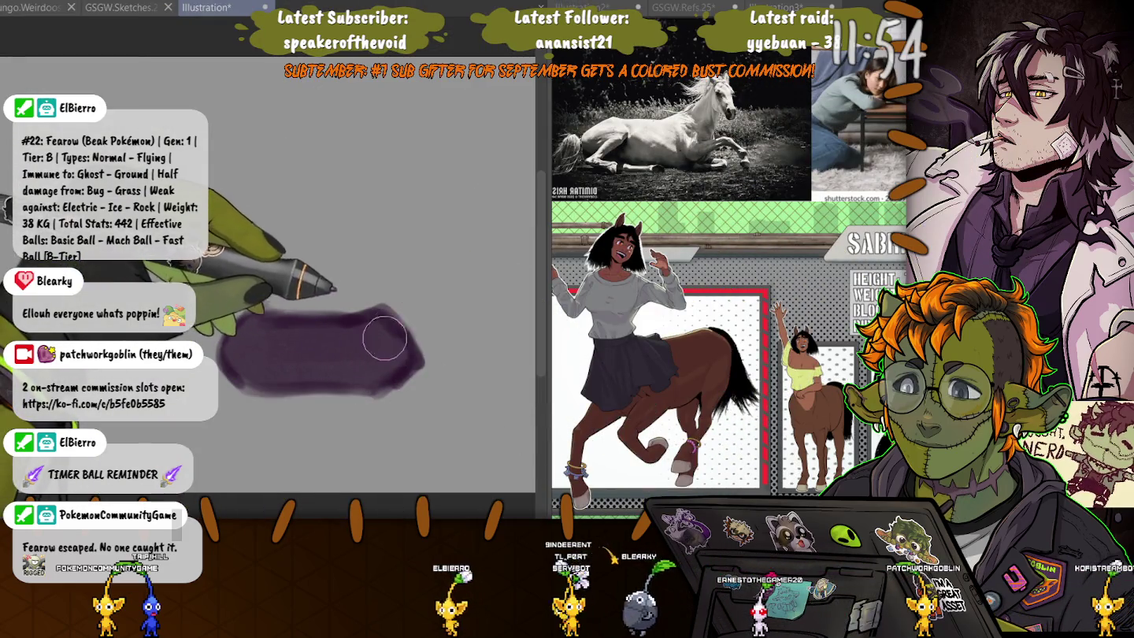
mouse_move(399, 323)
left_mouse_down()
mouse_move(262, 357)
mouse_move(372, 353)
mouse_move(409, 371)
mouse_move(459, 354)
left_mouse_up()
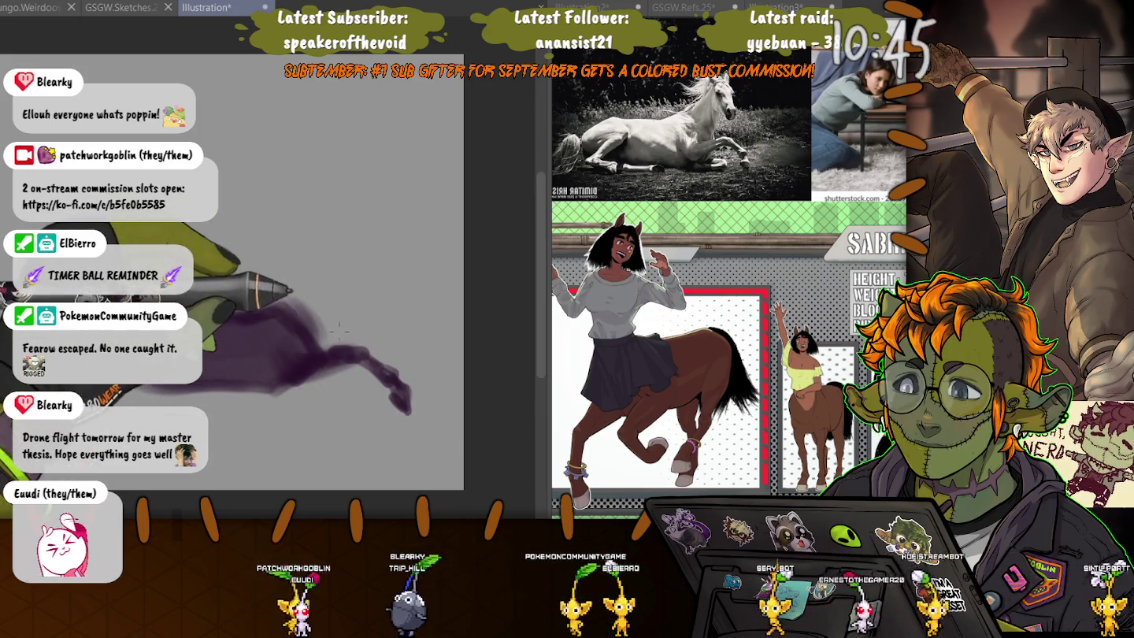
left_click_drag(343, 324, 371, 313)
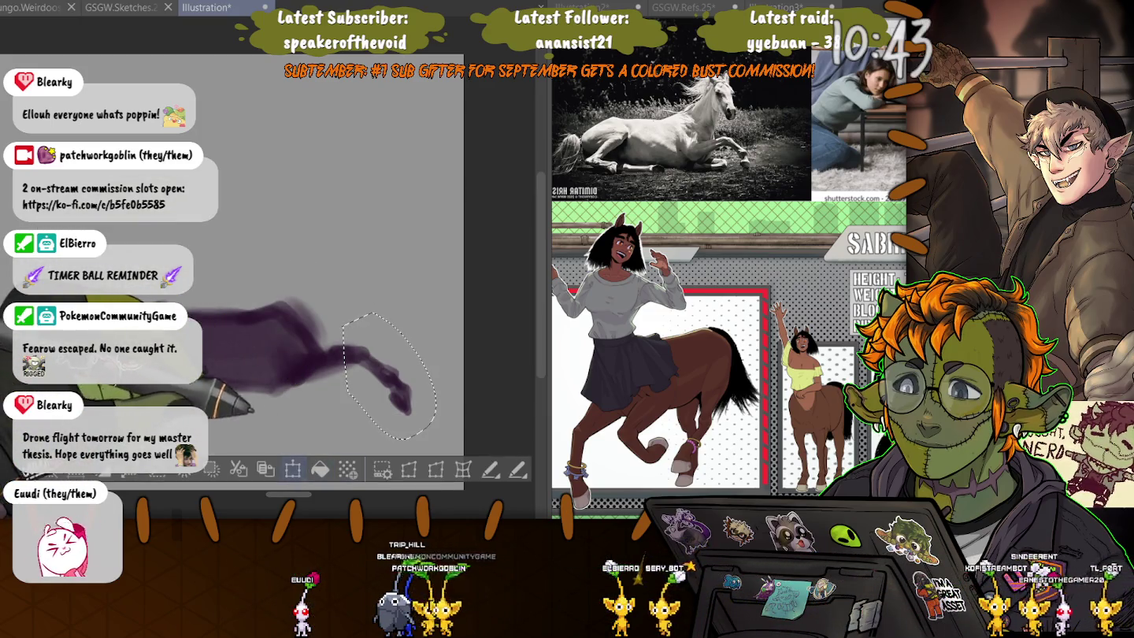
- Tilt the selected hoof slightly clockwise, nudge it into place, and commit the transform
key("ctrl+t")
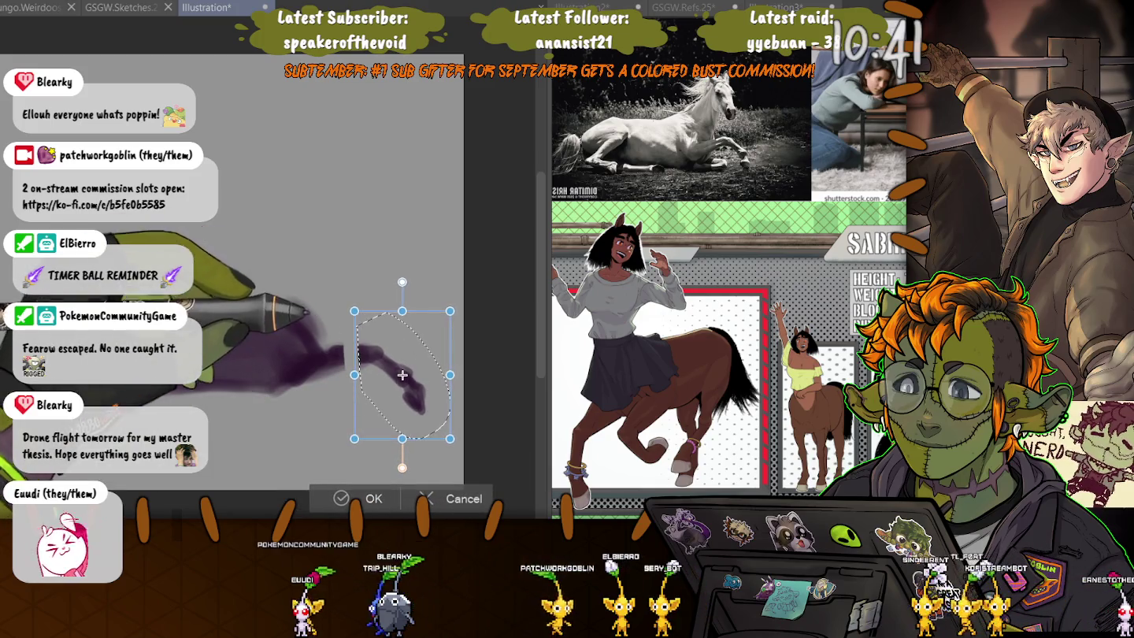
left_click_drag(402, 375, 401, 369)
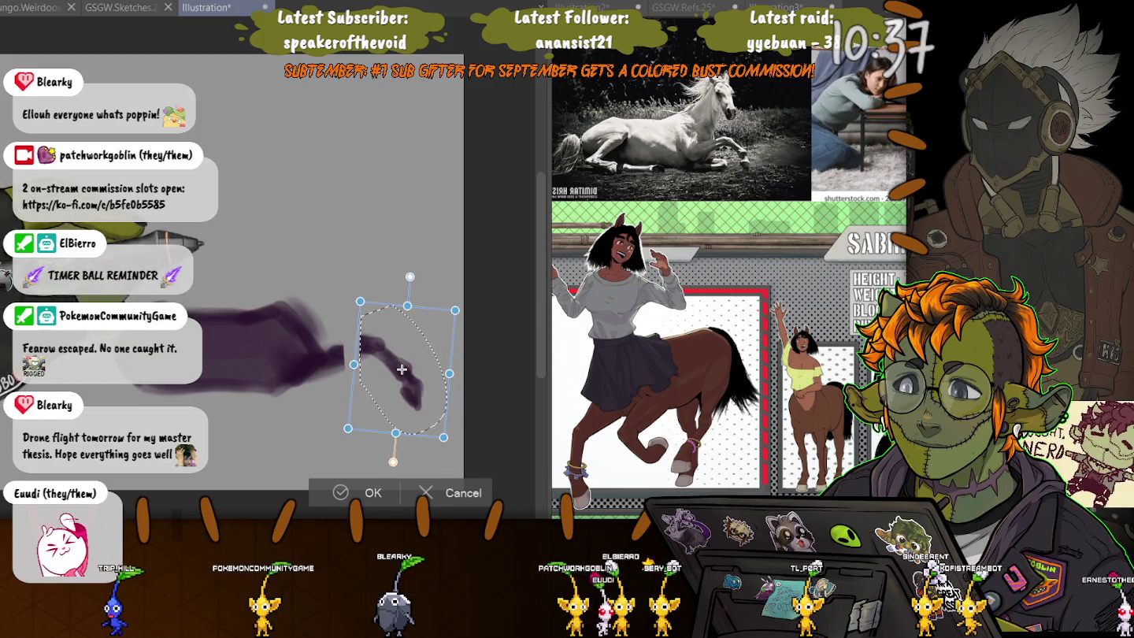
left_click_drag(402, 369, 400, 371)
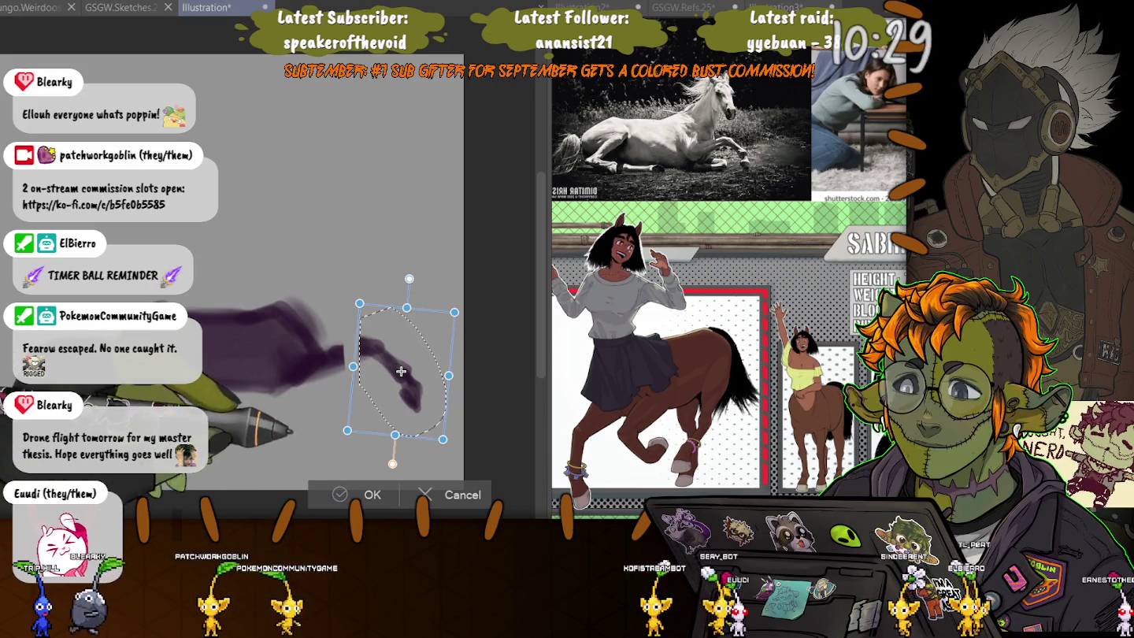
key("Return")
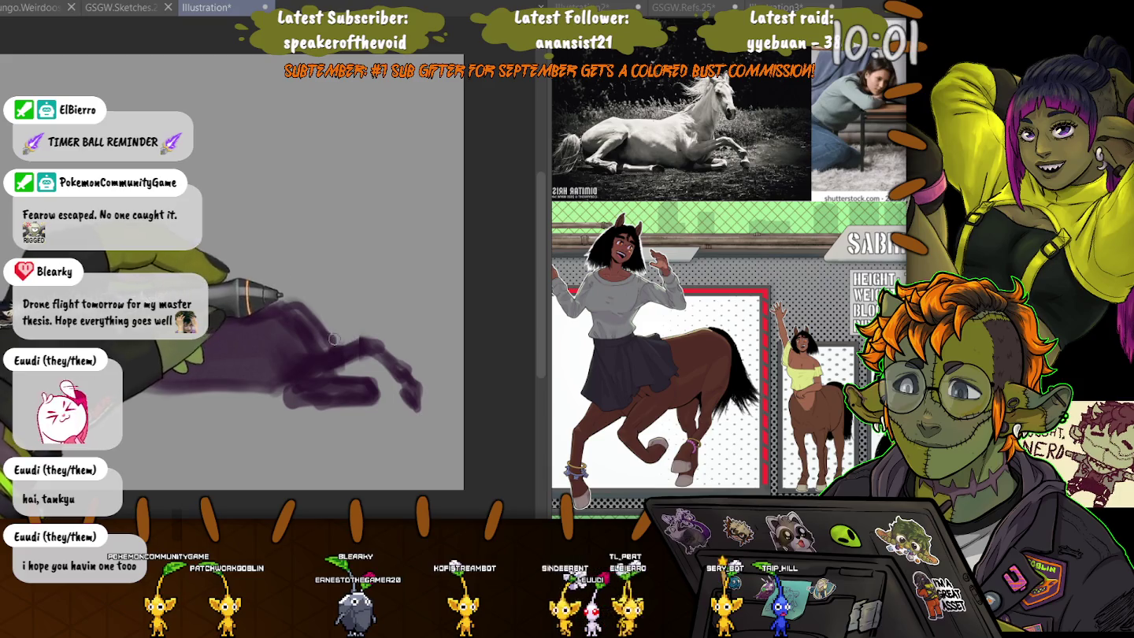
- Paint the dark purple body mass behind the legs and extend the lower-left leg
left_click_drag(314, 368, 167, 289)
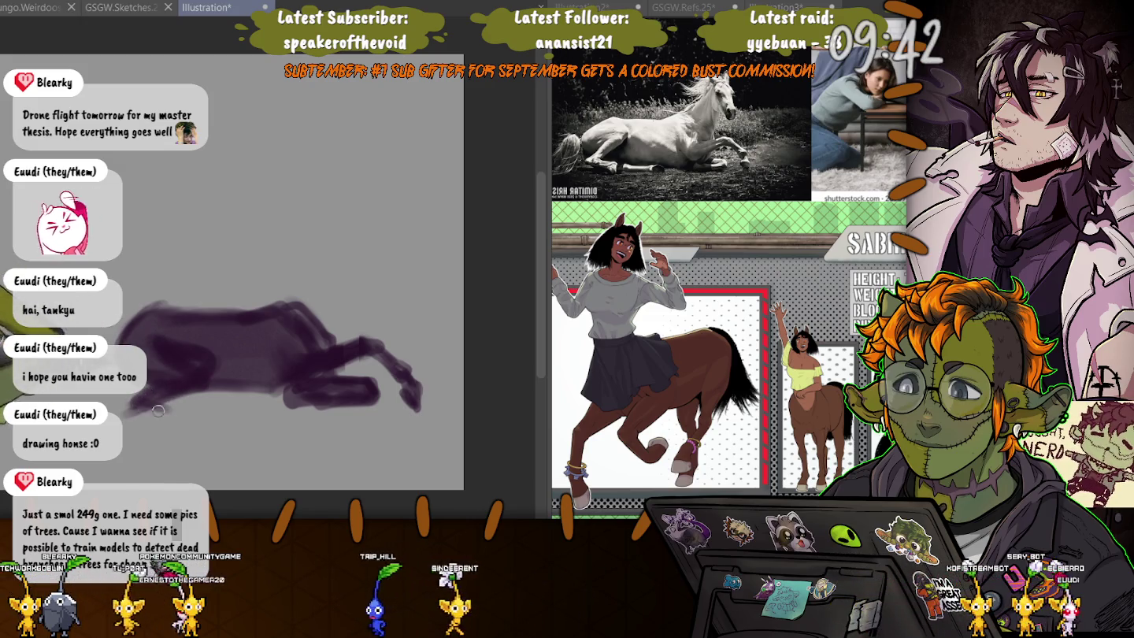
left_click_drag(134, 408, 182, 421)
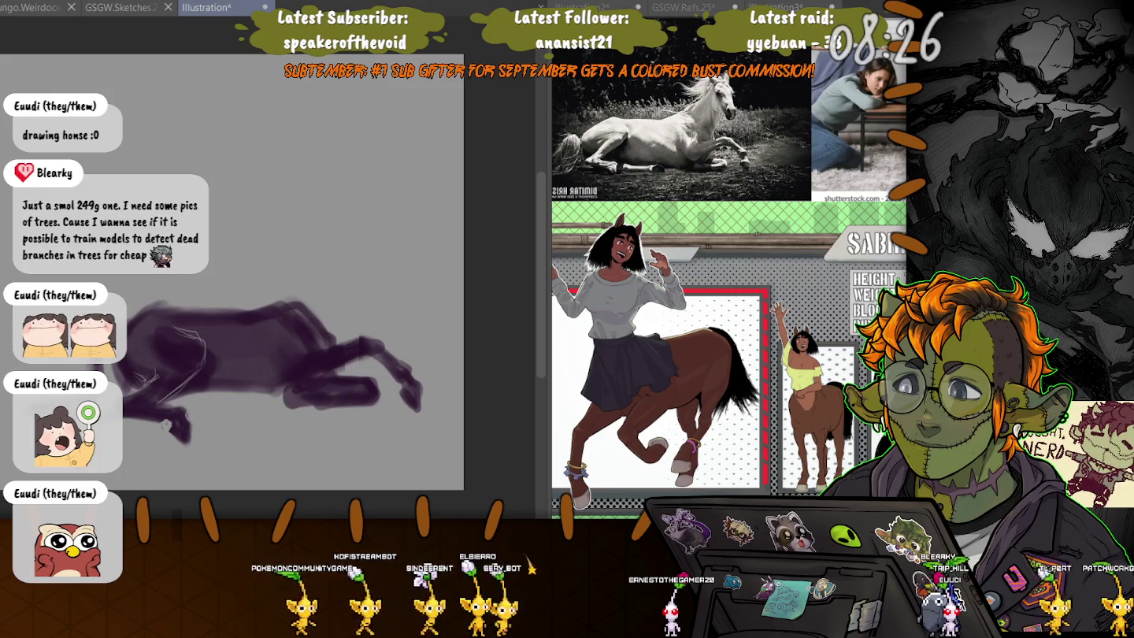
- Darken the upper hind leg and add light accent strokes along the front legs
left_click_drag(357, 338, 381, 357)
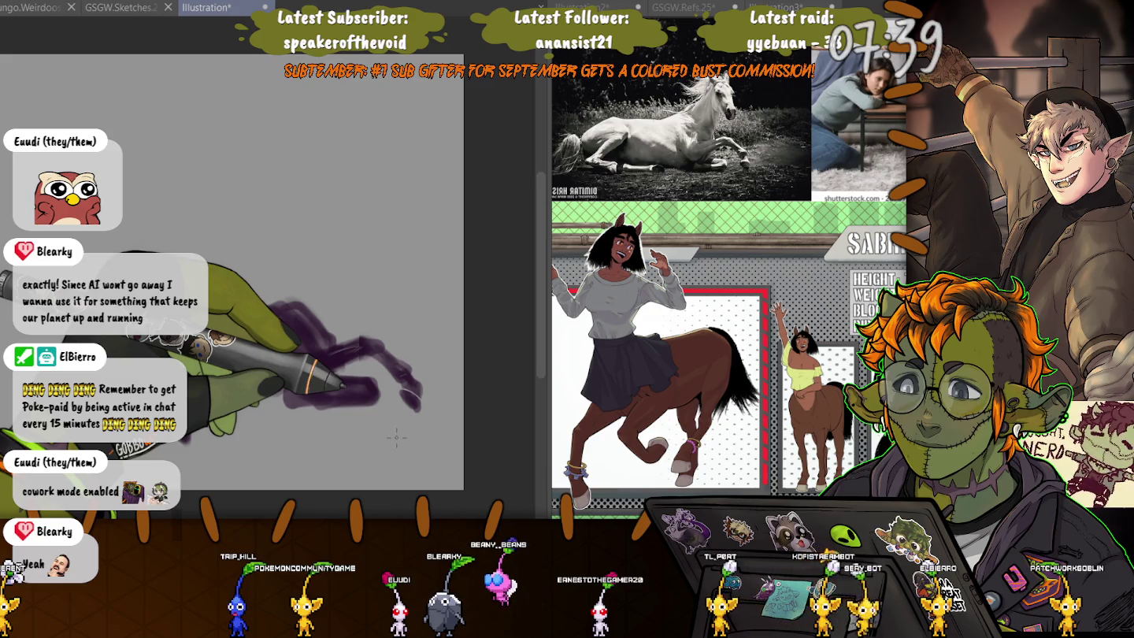
left_click_drag(396, 438, 328, 319)
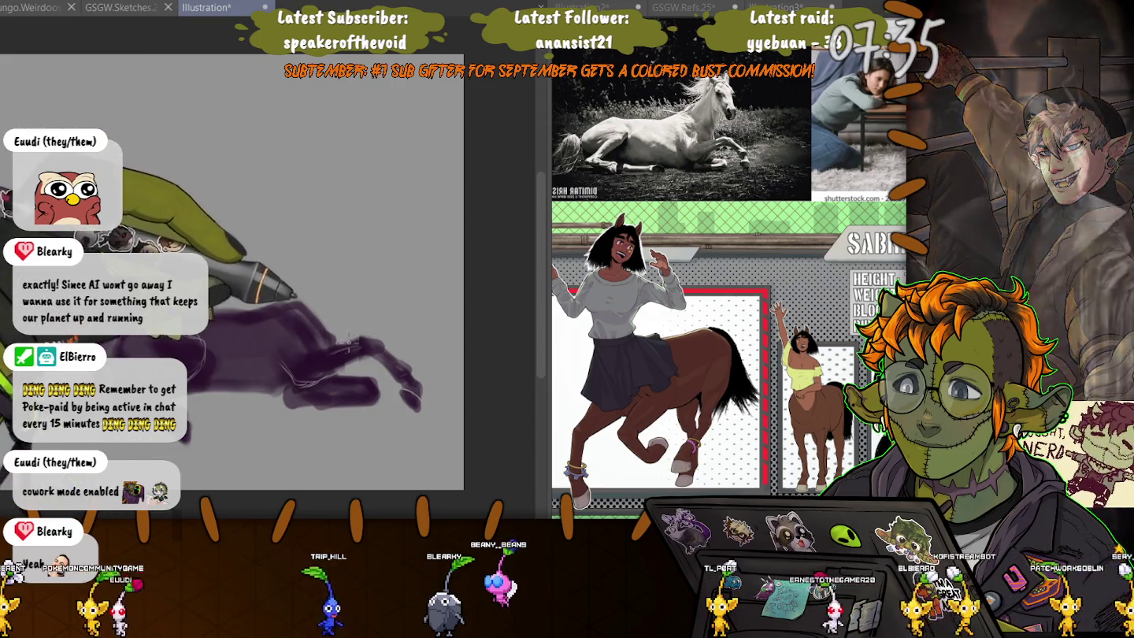
mouse_move(328, 319)
left_mouse_down()
mouse_move(447, 414)
mouse_move(360, 386)
left_mouse_up()
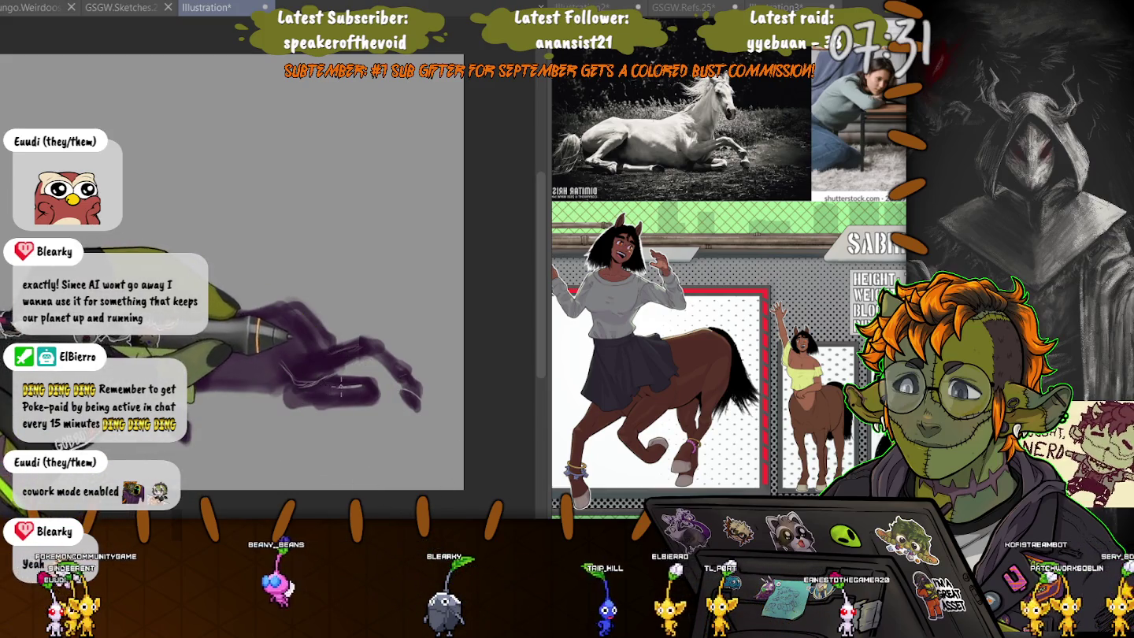
mouse_move(360, 386)
left_mouse_down()
mouse_move(366, 495)
mouse_move(363, 482)
left_mouse_up()
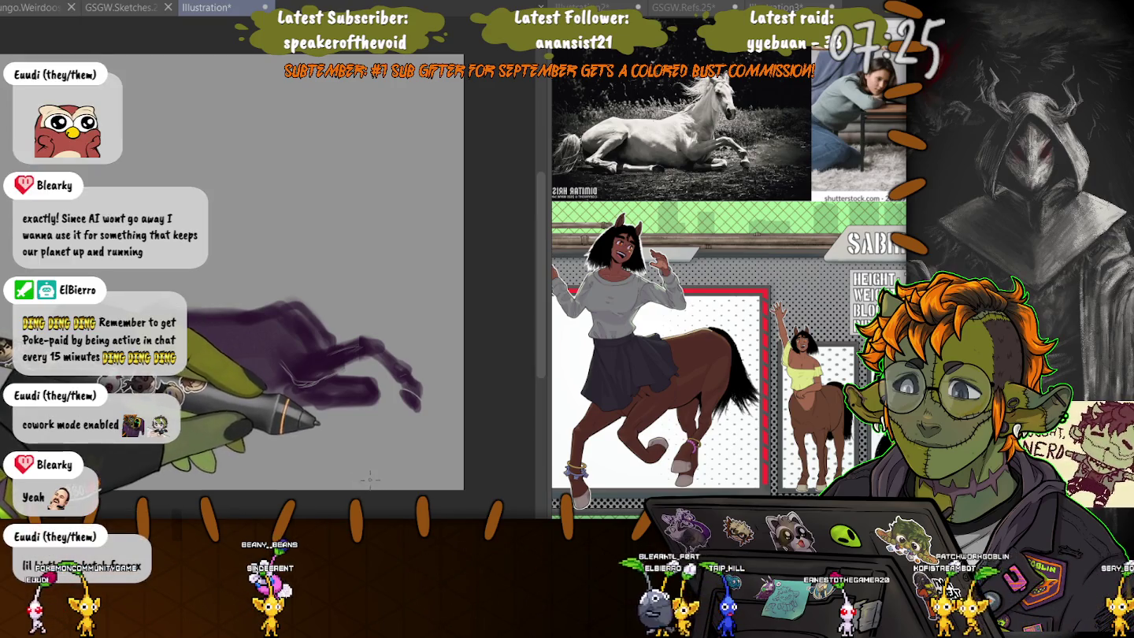
- Mark a leg joint, paint a diagonal test stroke above the horse, then undo it
mouse_move(363, 471)
left_mouse_down()
mouse_move(359, 370)
mouse_move(350, 384)
mouse_move(408, 423)
mouse_move(356, 386)
mouse_move(366, 439)
left_mouse_up()
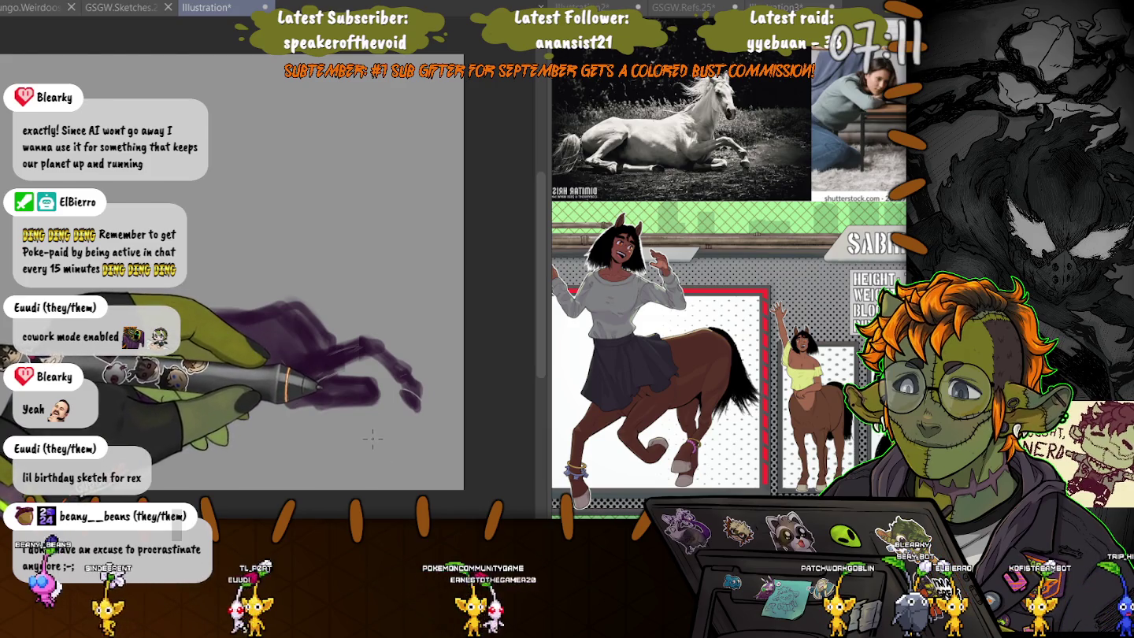
left_click_drag(313, 187, 386, 301)
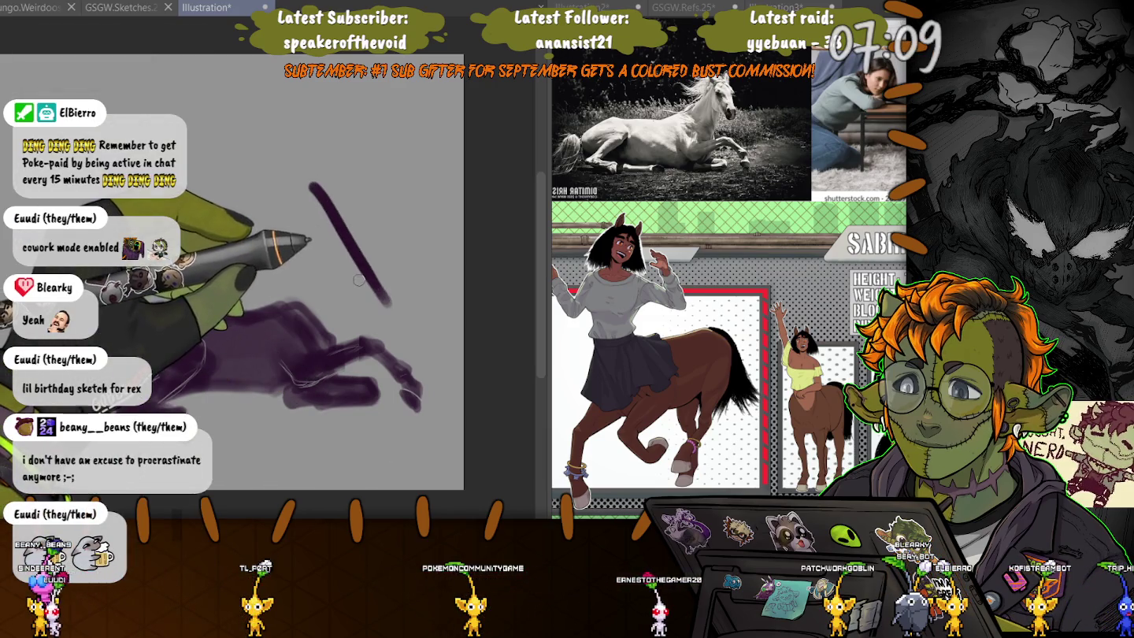
mouse_move(347, 263)
left_mouse_down()
mouse_move(288, 215)
mouse_move(295, 193)
mouse_move(319, 231)
left_mouse_up()
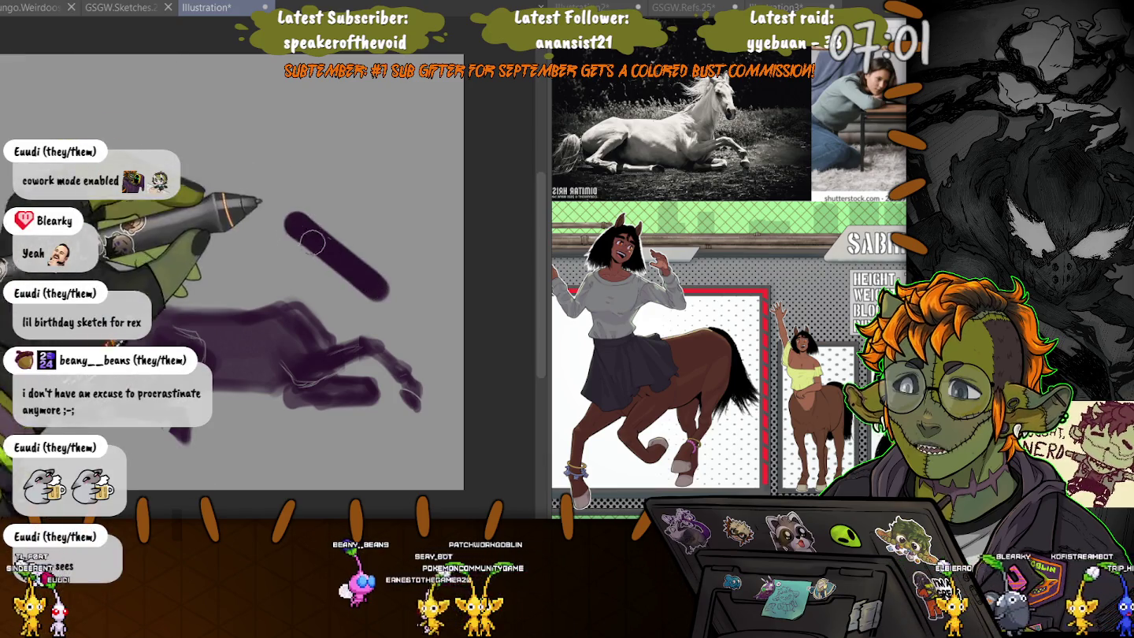
mouse_move(319, 240)
left_mouse_down()
mouse_move(245, 175)
mouse_move(252, 101)
mouse_move(329, 227)
mouse_move(331, 202)
mouse_move(397, 260)
mouse_move(329, 250)
left_mouse_up()
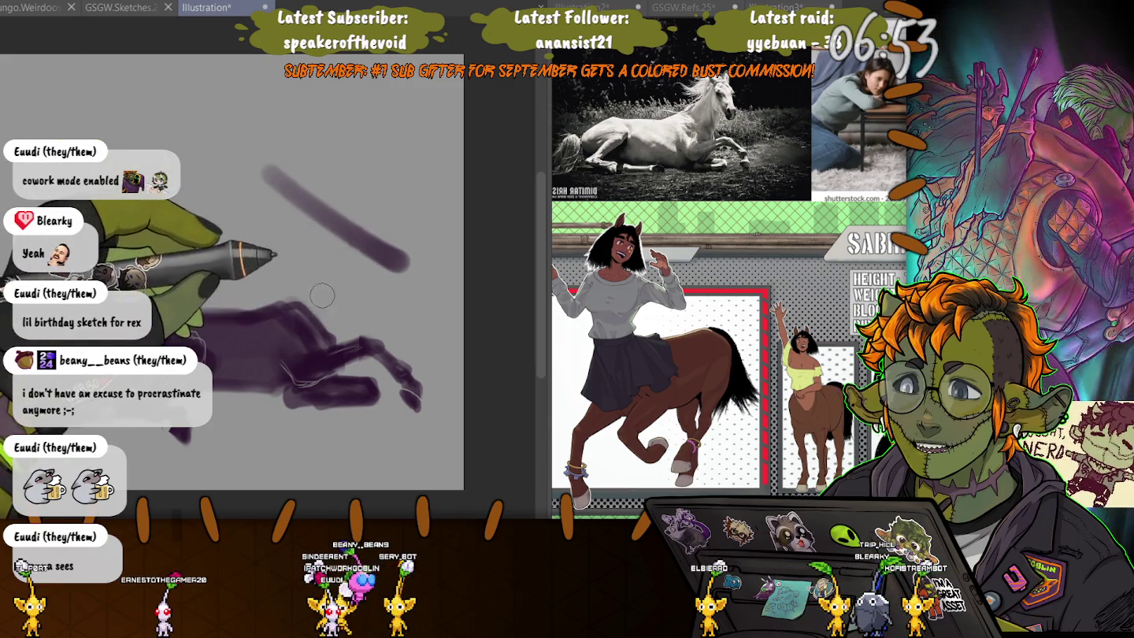
key("ctrl+z")
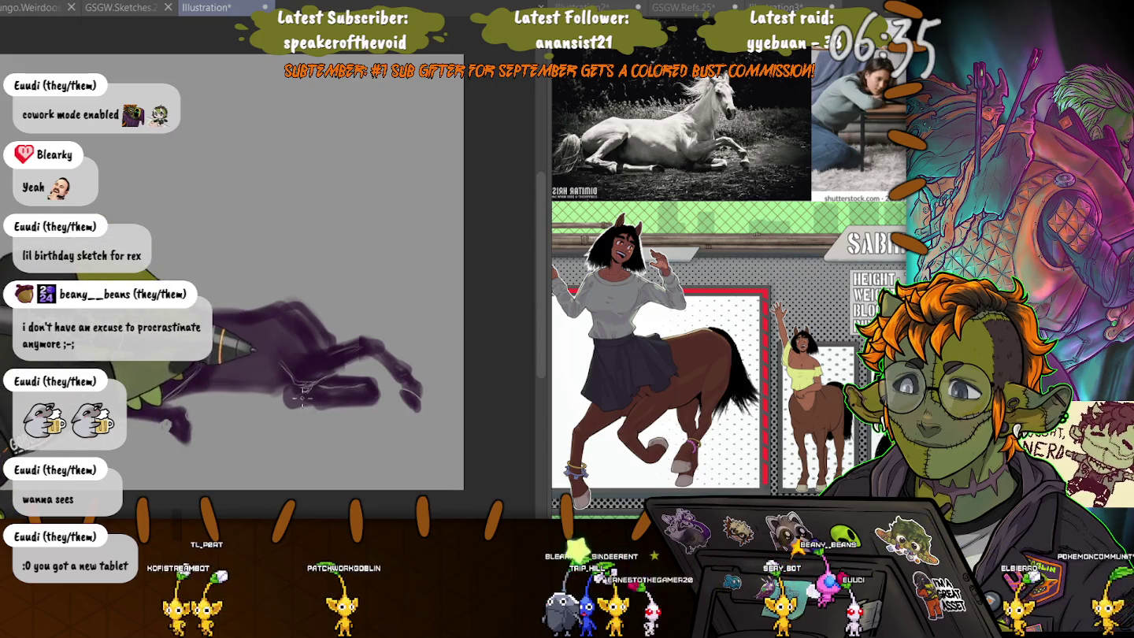
- Brush dark detail and small highlights onto the hoof
left_click_drag(302, 385, 307, 405)
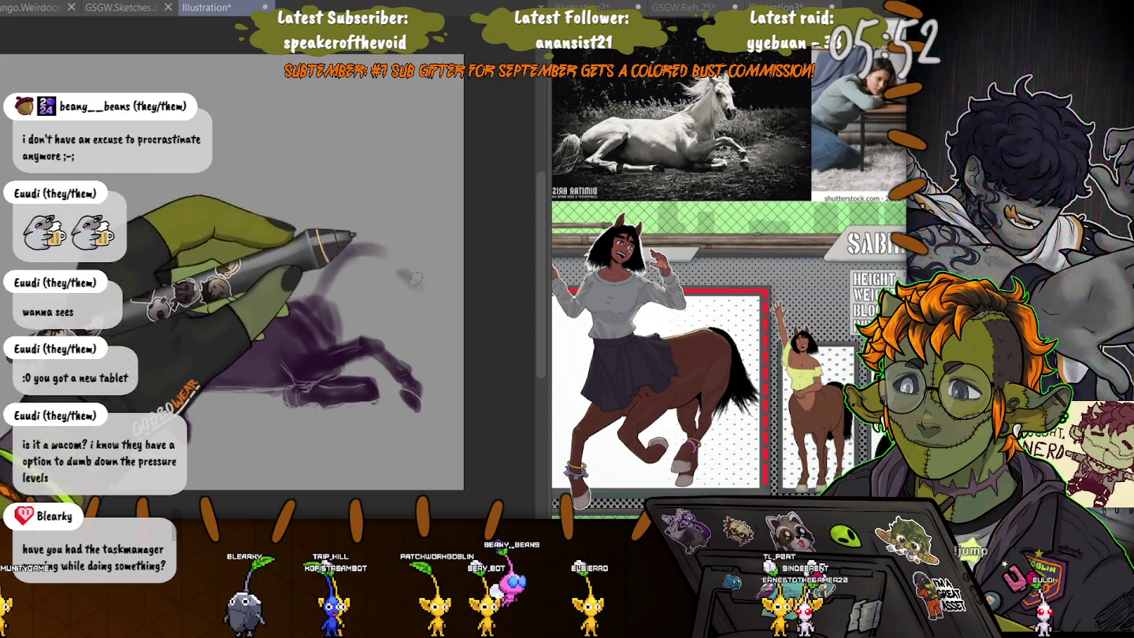
- Paint a curved stroke rising from the horse's front with faint hatching over the body
mouse_move(344, 278)
left_mouse_down()
mouse_move(377, 306)
mouse_move(403, 290)
left_mouse_up()
left_click_drag(315, 300, 386, 250)
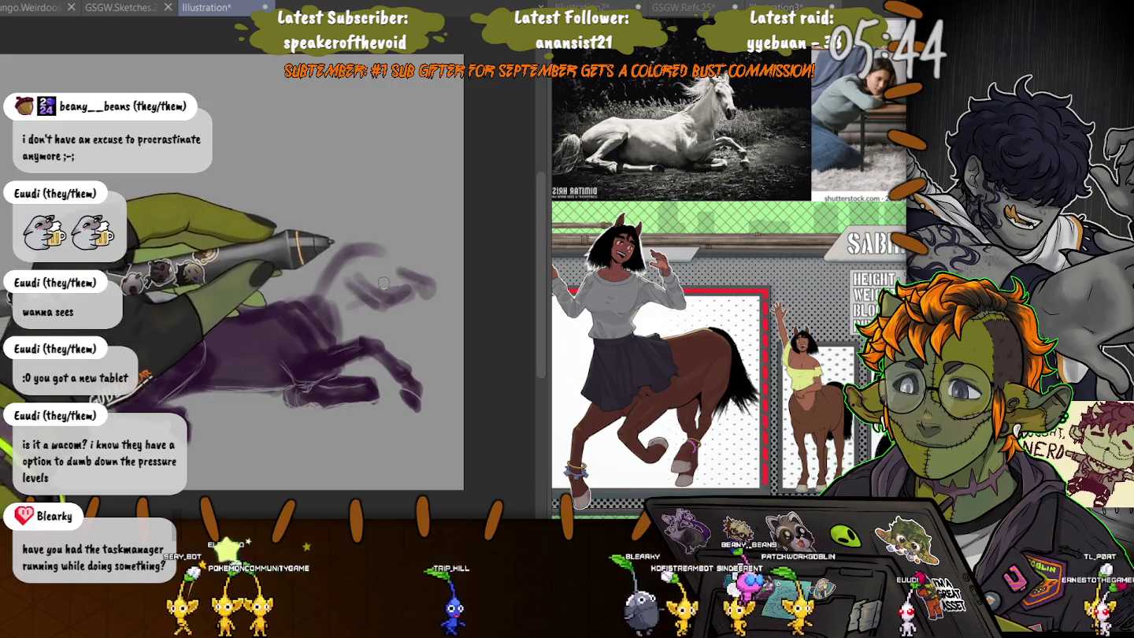
left_click_drag(341, 307, 361, 297)
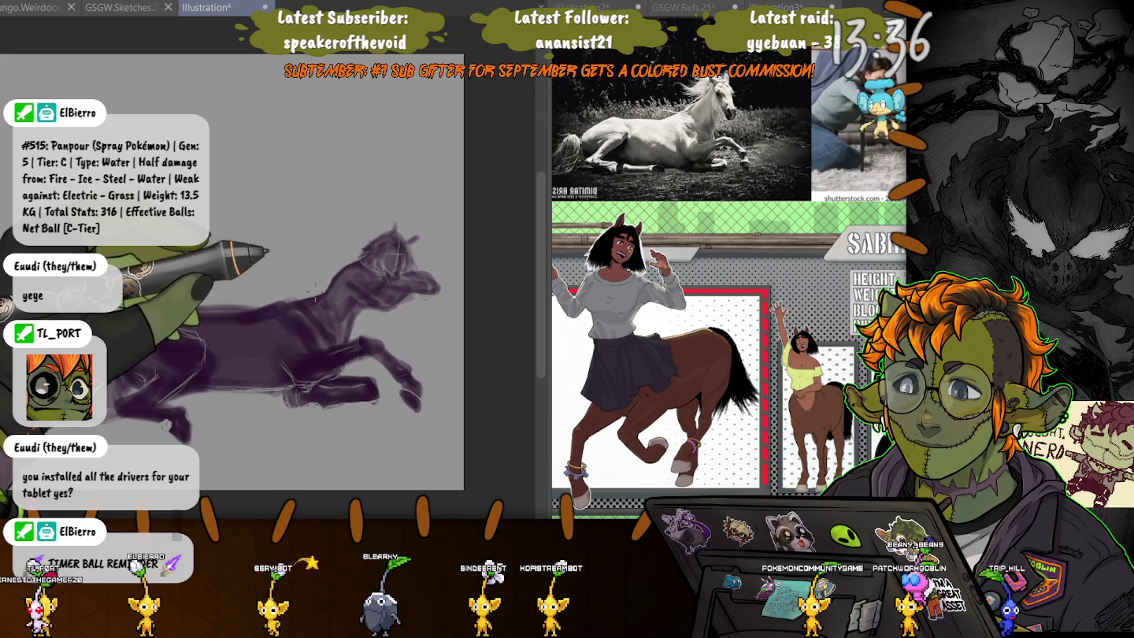
- Add light sketch strokes to the horse's chest and neck
mouse_move(315, 293)
left_mouse_down()
mouse_move(340, 337)
mouse_move(313, 315)
left_mouse_up()
- Nudge the lassoed horse head slightly up and to the right, then deselect
key("ctrl+t")
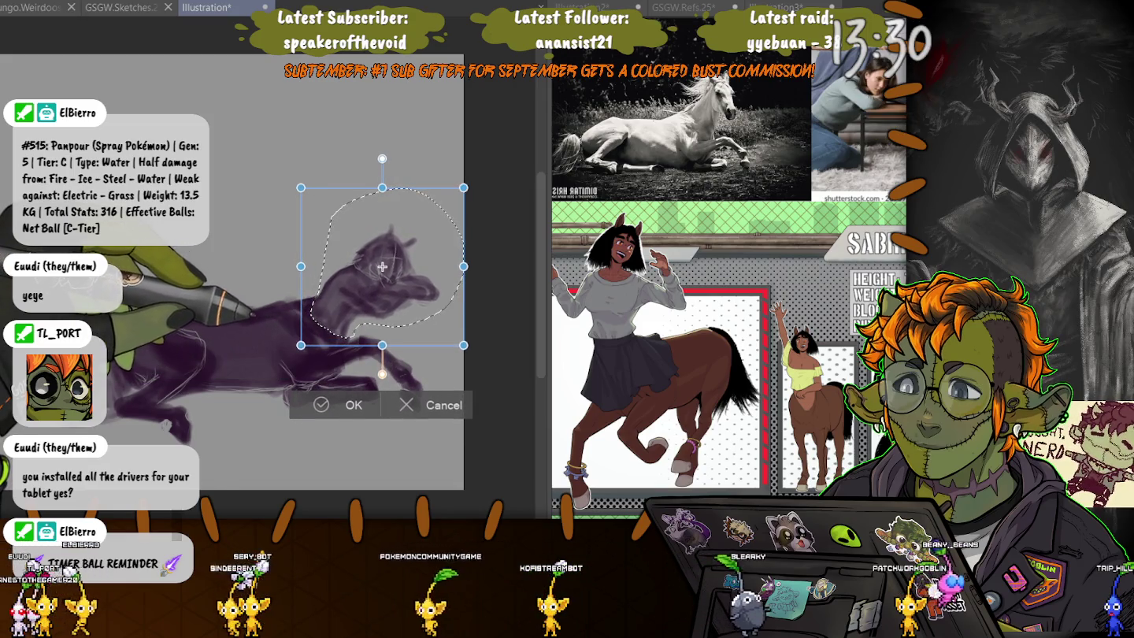
left_click_drag(383, 267, 390, 261)
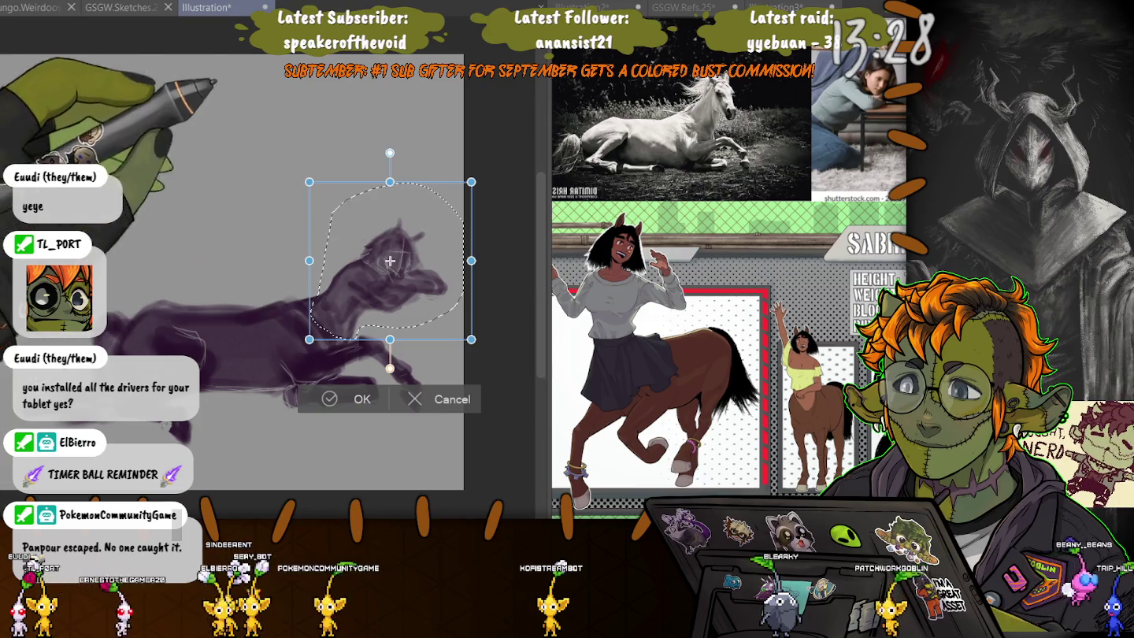
left_click_drag(390, 261, 391, 259)
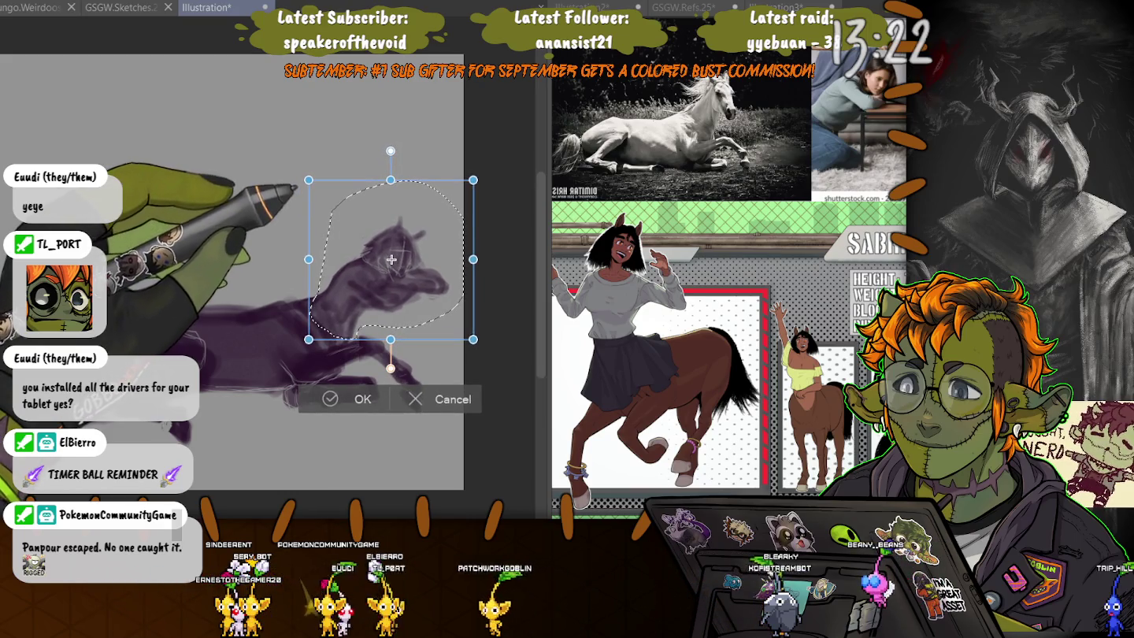
key("Return")
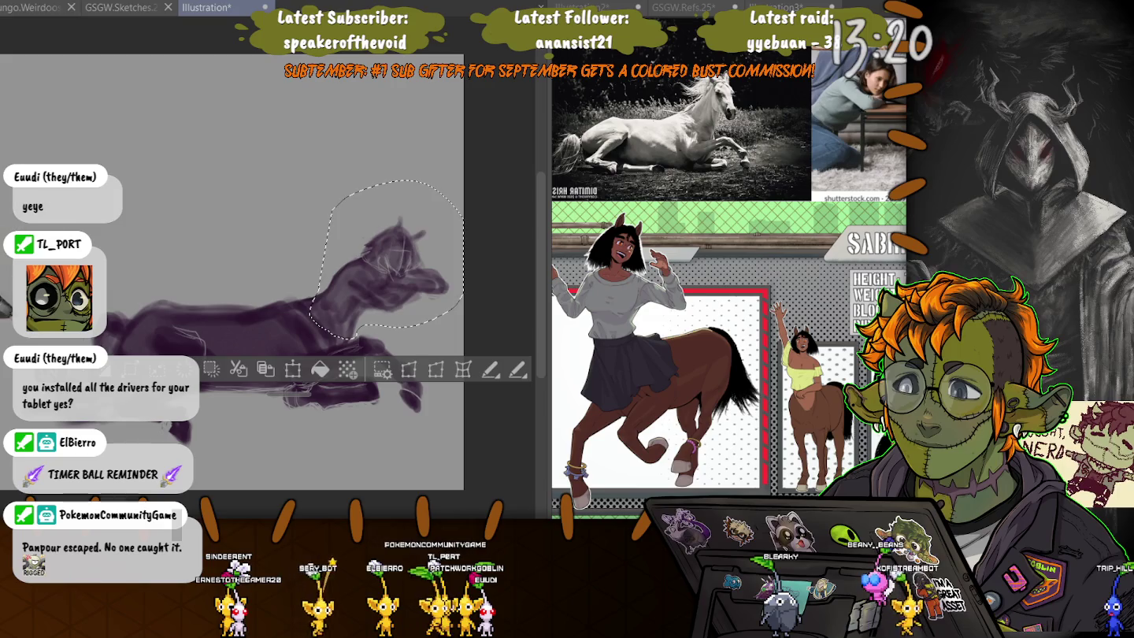
key("ctrl+d")
- Lasso the whole horse, move it up and to the left, then deselect
scroll(148, 344, "down", 1)
mouse_move(71, 154)
left_mouse_down()
mouse_move(228, 496)
mouse_move(79, 189)
left_mouse_up()
scroll(228, 223, "down", 1)
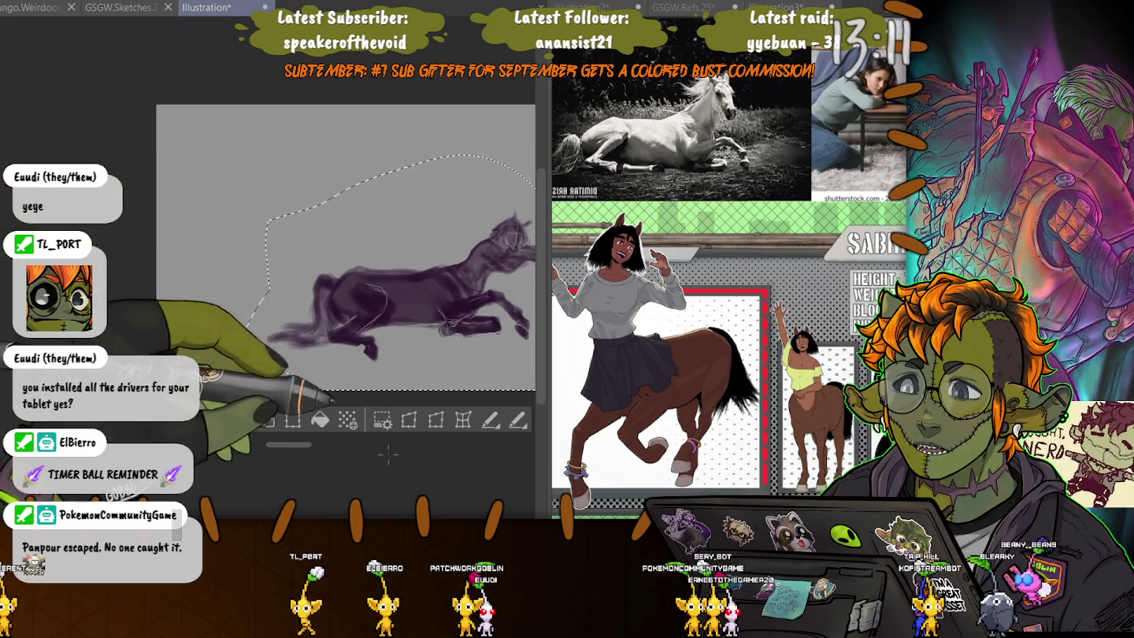
key("ctrl+t")
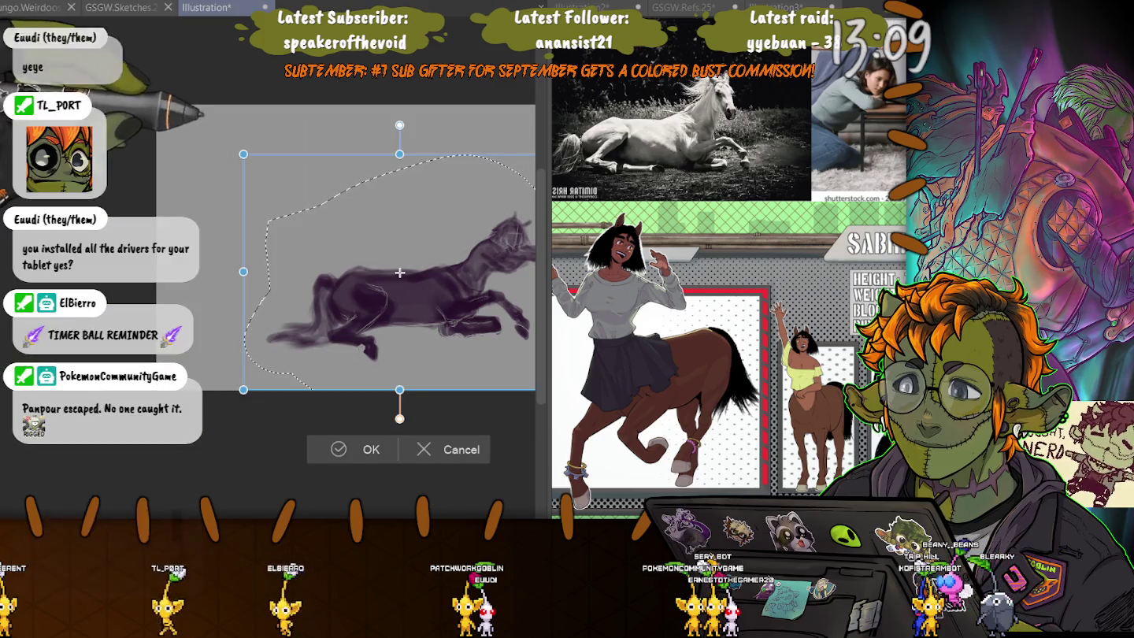
left_click_drag(349, 234, 229, 182)
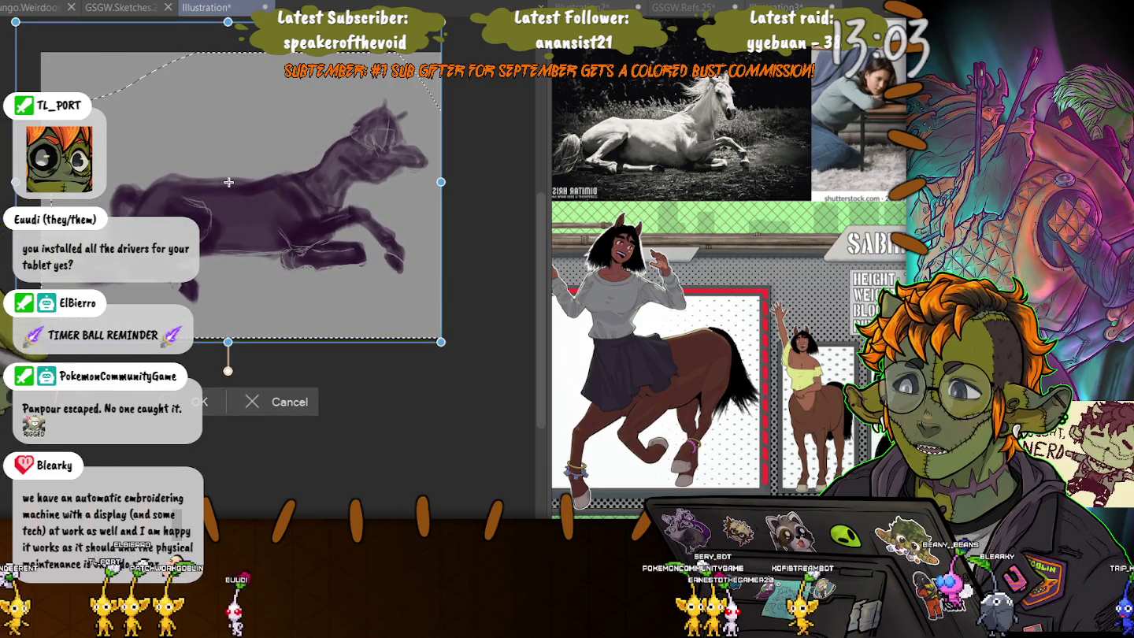
key("Return")
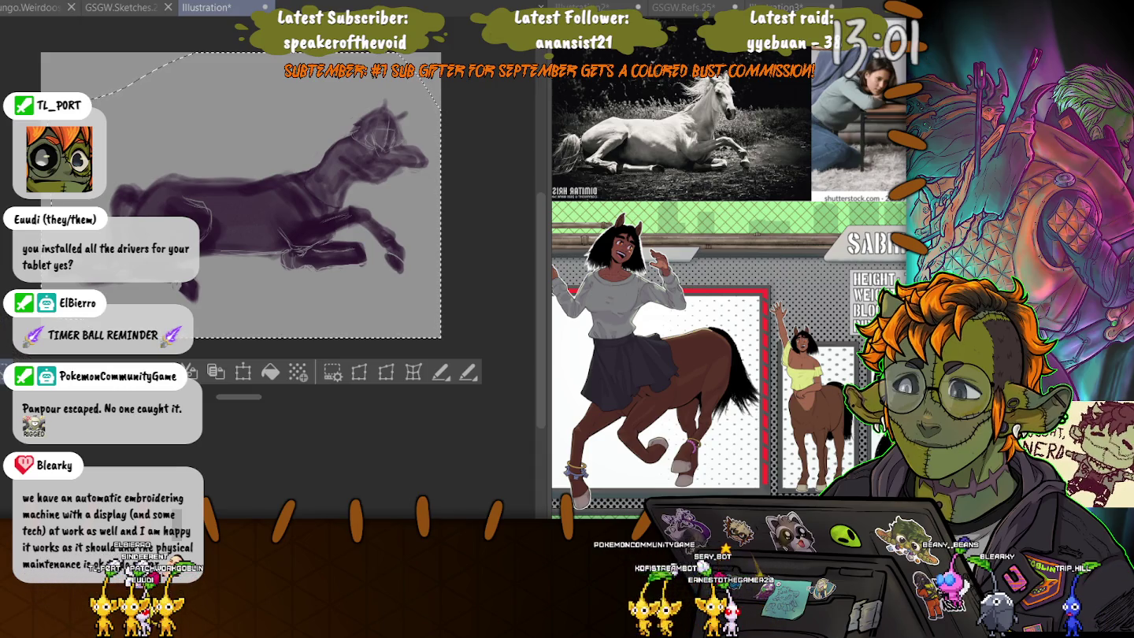
key("ctrl+d")
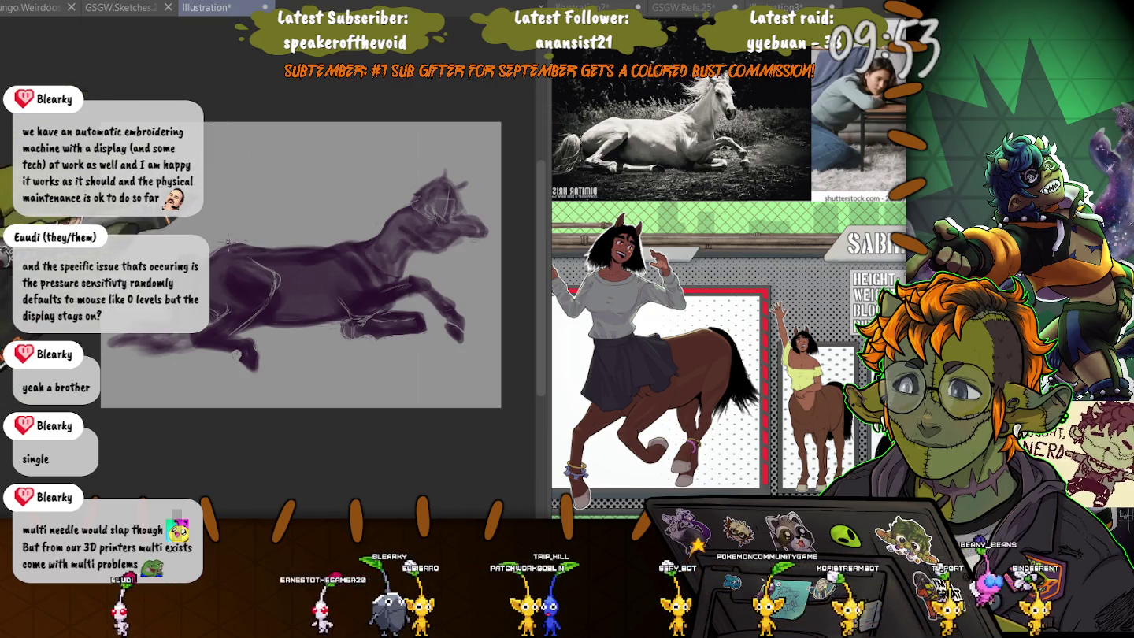
- Paint purple strokes over the hind legs and tail, then lasso the hindquarters for transforming
left_click_drag(158, 330, 219, 293)
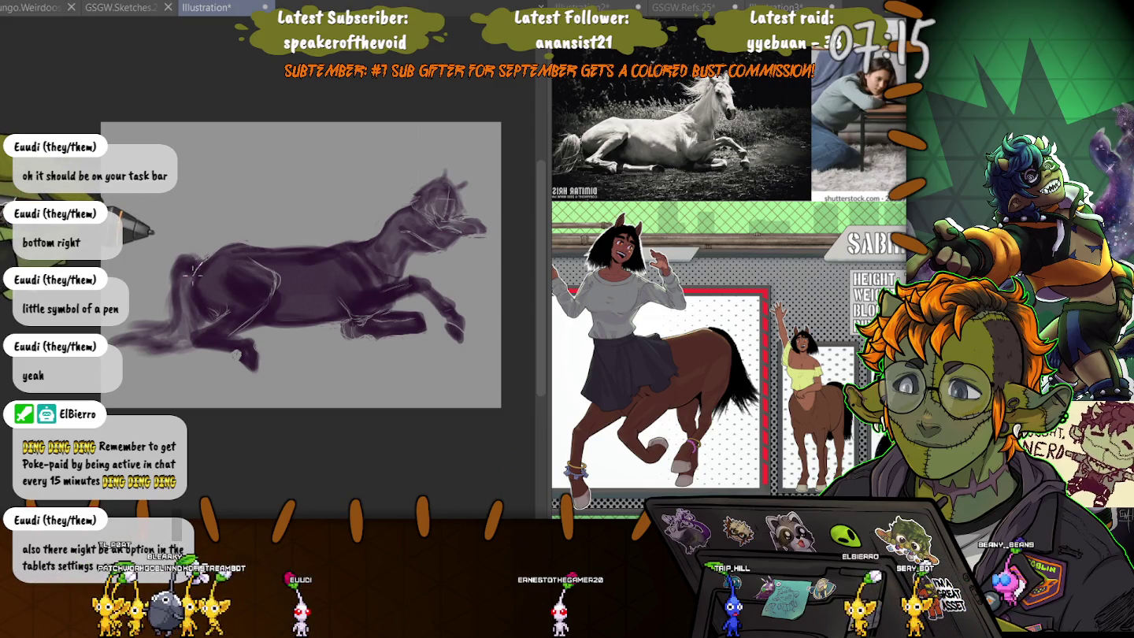
left_click_drag(189, 236, 161, 230)
key("ctrl+t")
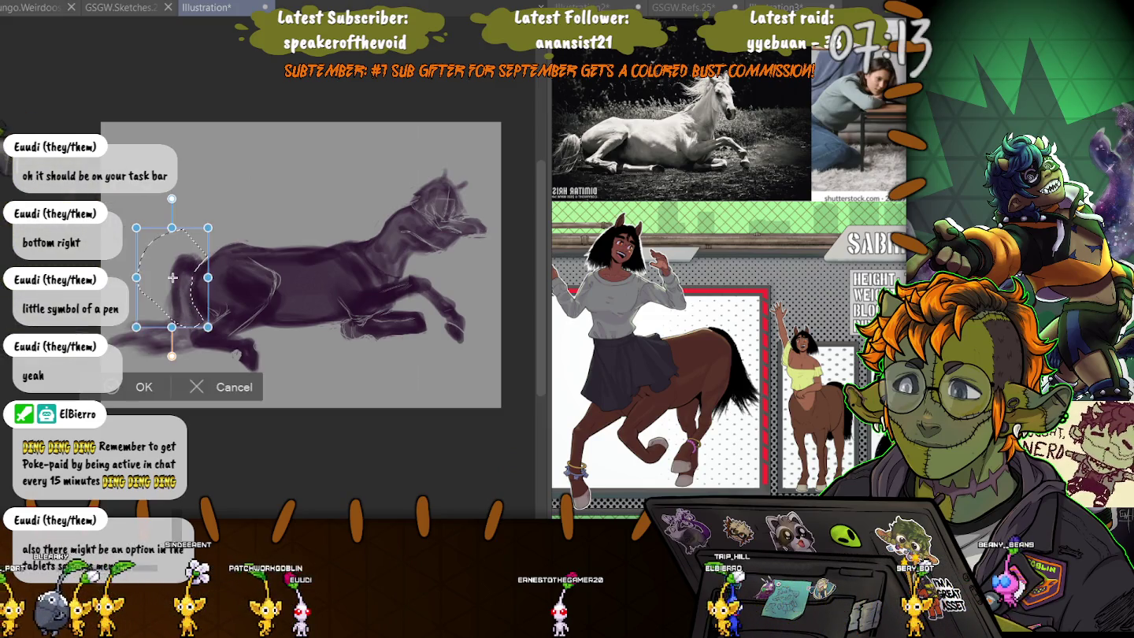
- Shift the hindquarters and tail slightly down, confirm the transform, and deselect
left_click_drag(172, 277, 171, 290)
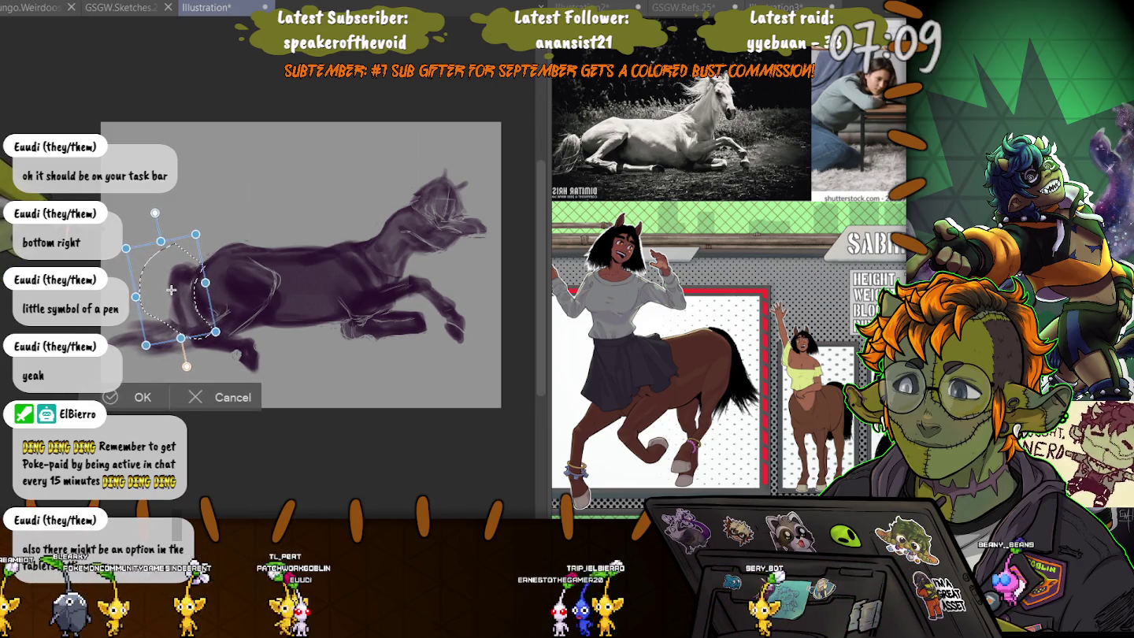
left_click(138, 398)
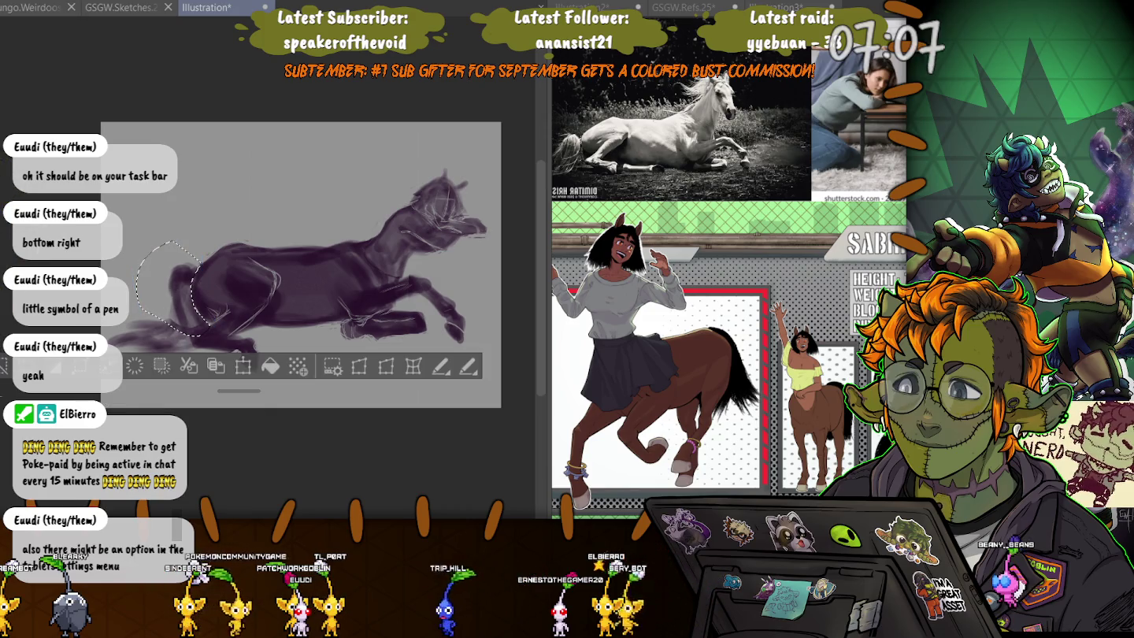
key("ctrl+d")
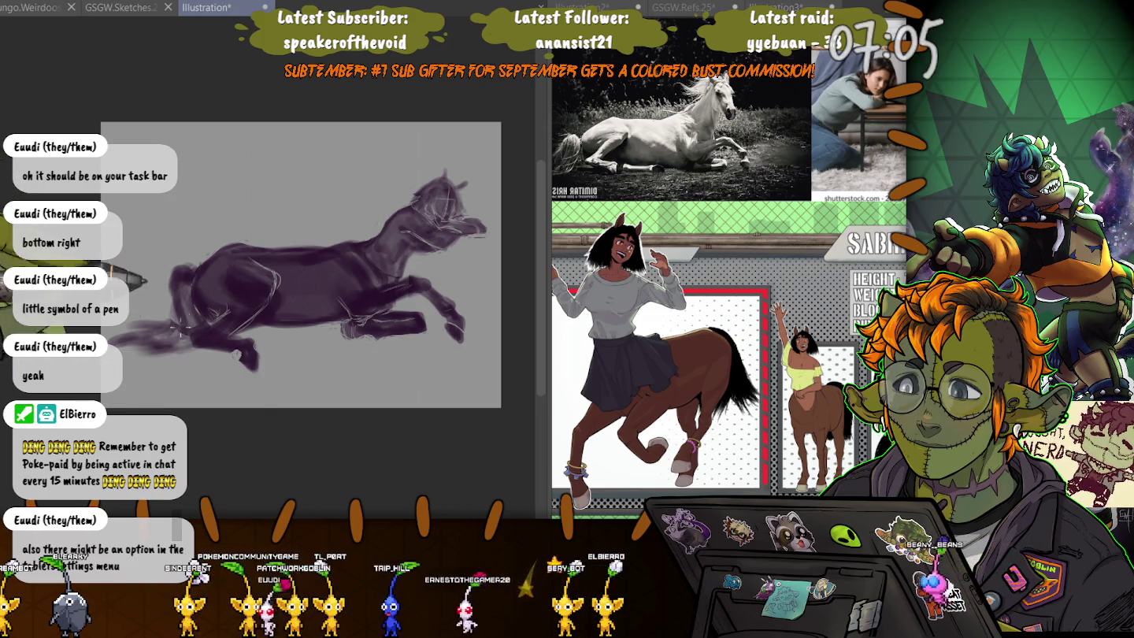
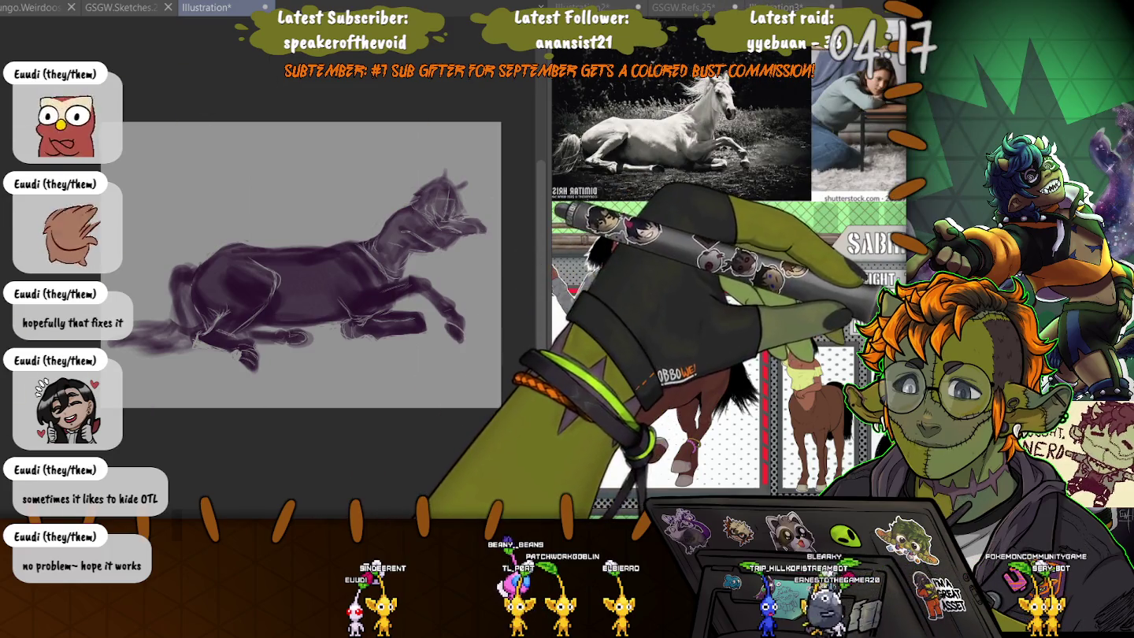
- Rotate the whole horse drawing slightly and nudge it left and down
key("ctrl+t")
left_click_drag(504, 237, 501, 260)
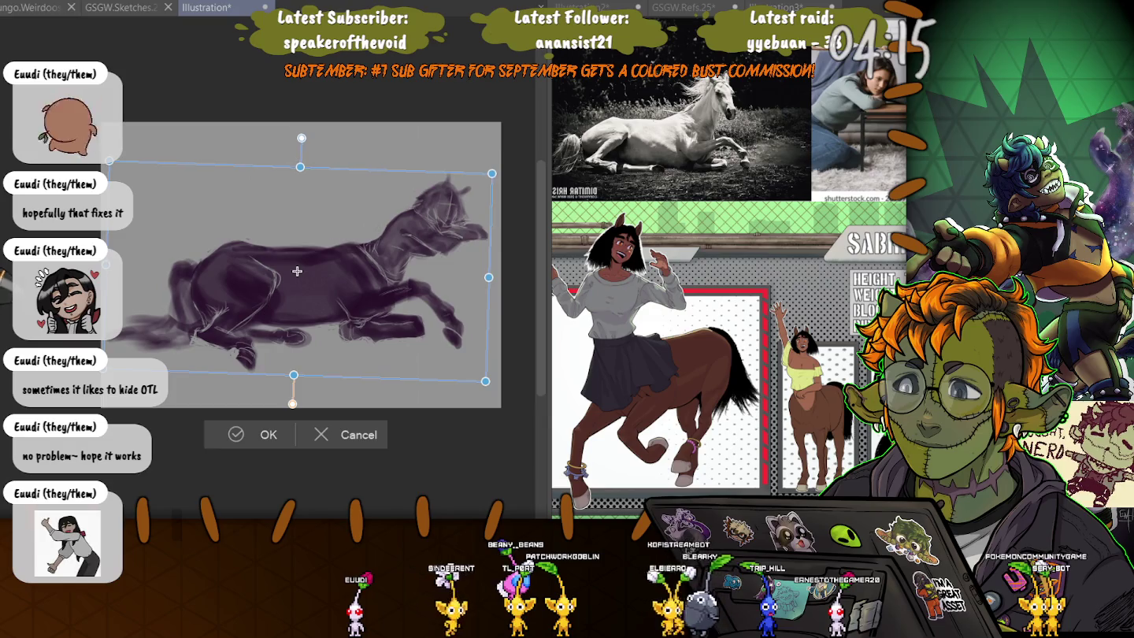
left_click_drag(297, 271, 289, 273)
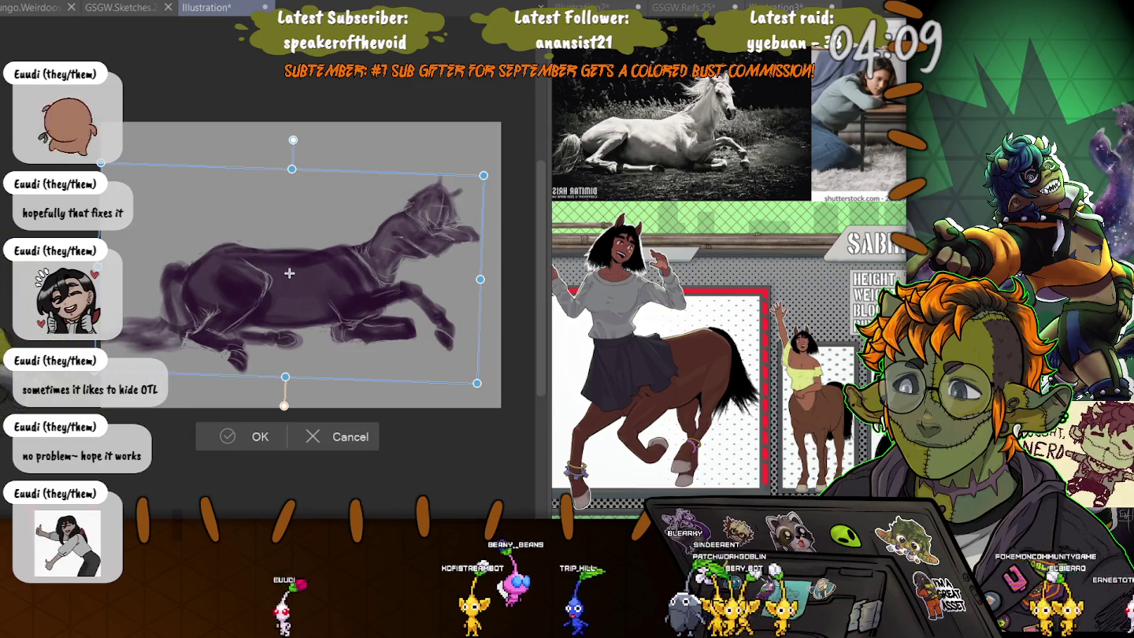
key("Return")
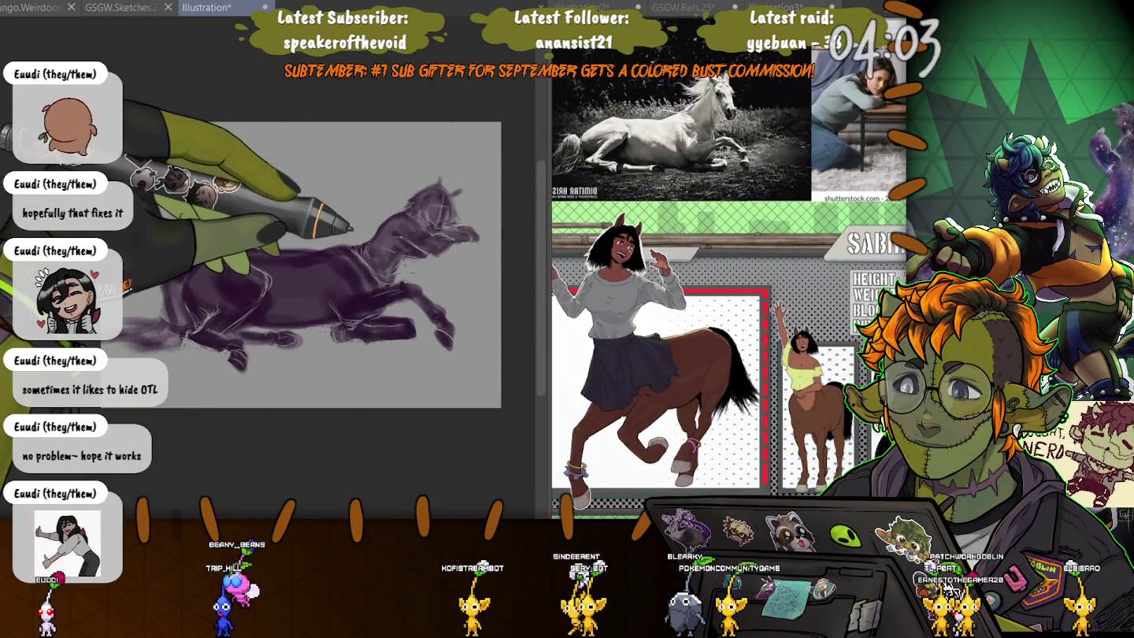
- Select the horse's head with an ellipse and shift it slightly right
left_click_drag(362, 160, 495, 275)
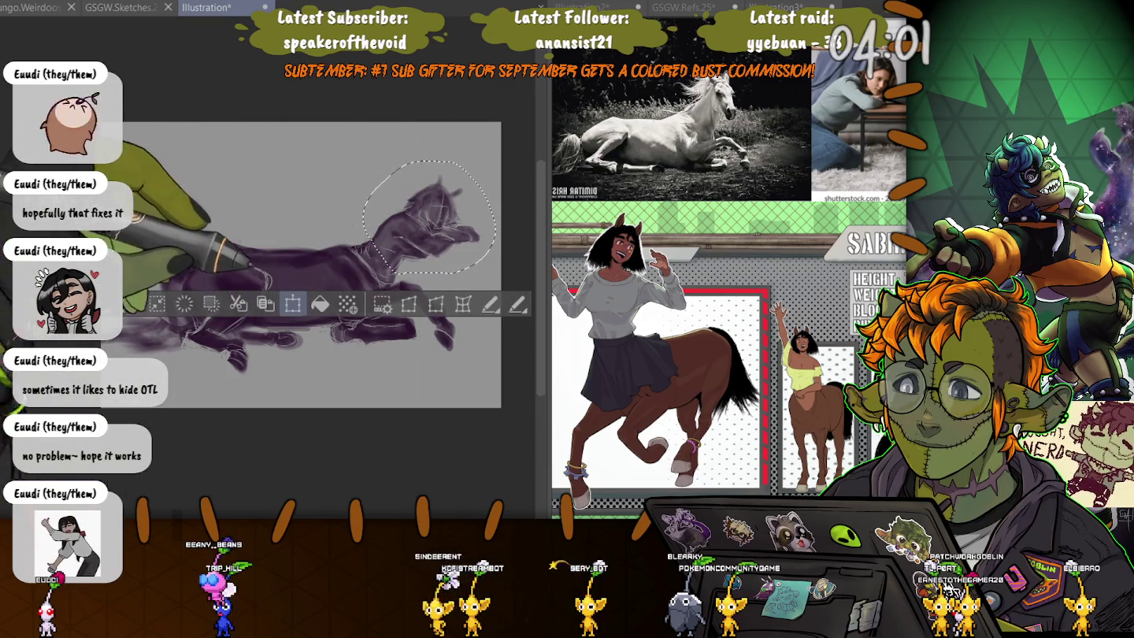
key("ctrl+t")
left_click_drag(429, 217, 438, 216)
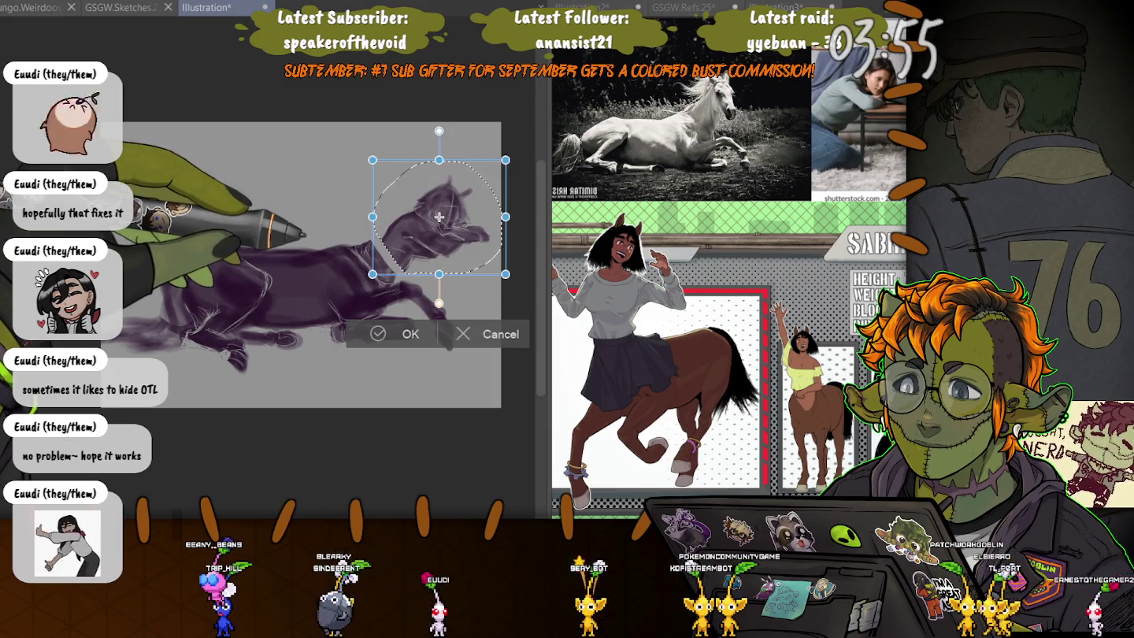
key("Return")
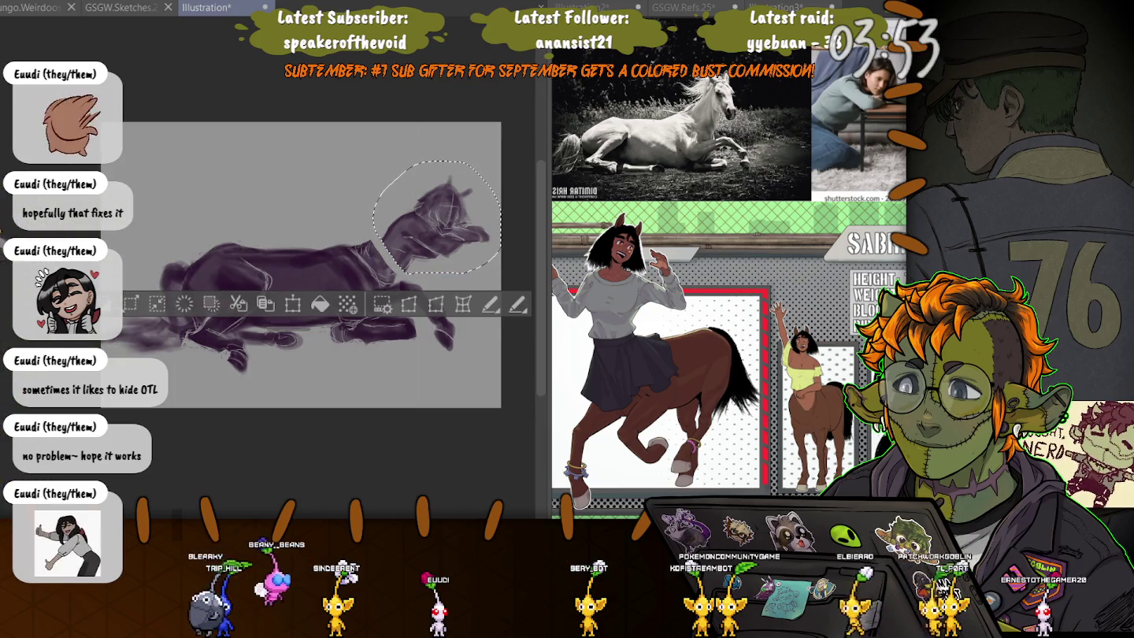
key("ctrl+d")
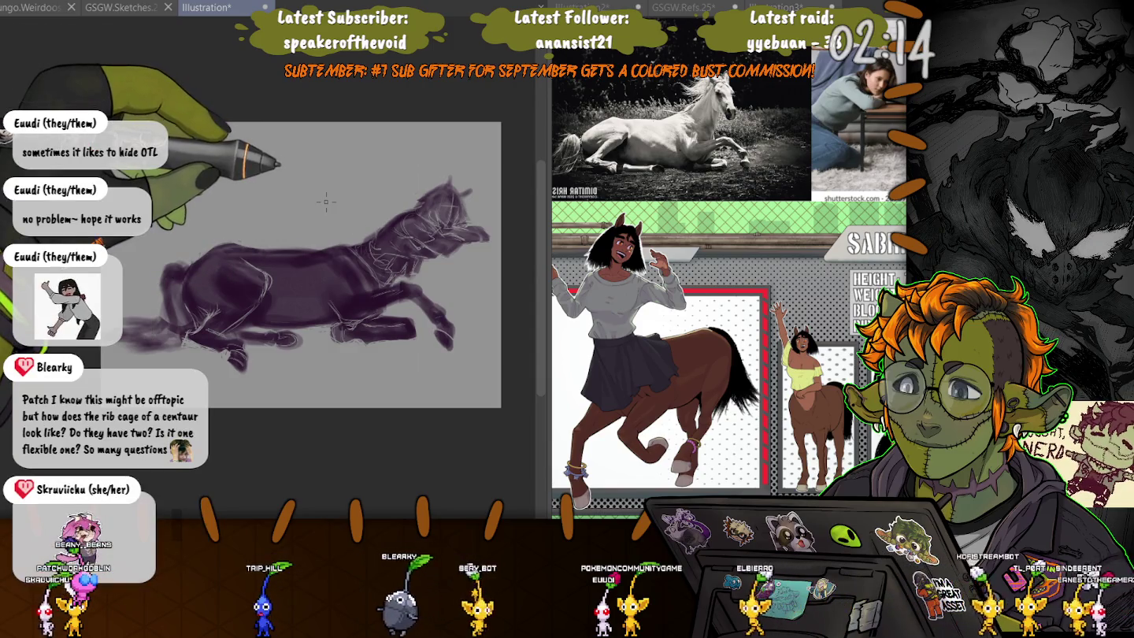
- Zoom in closer on the horse's head and neck
scroll(326, 202, "up", 3)
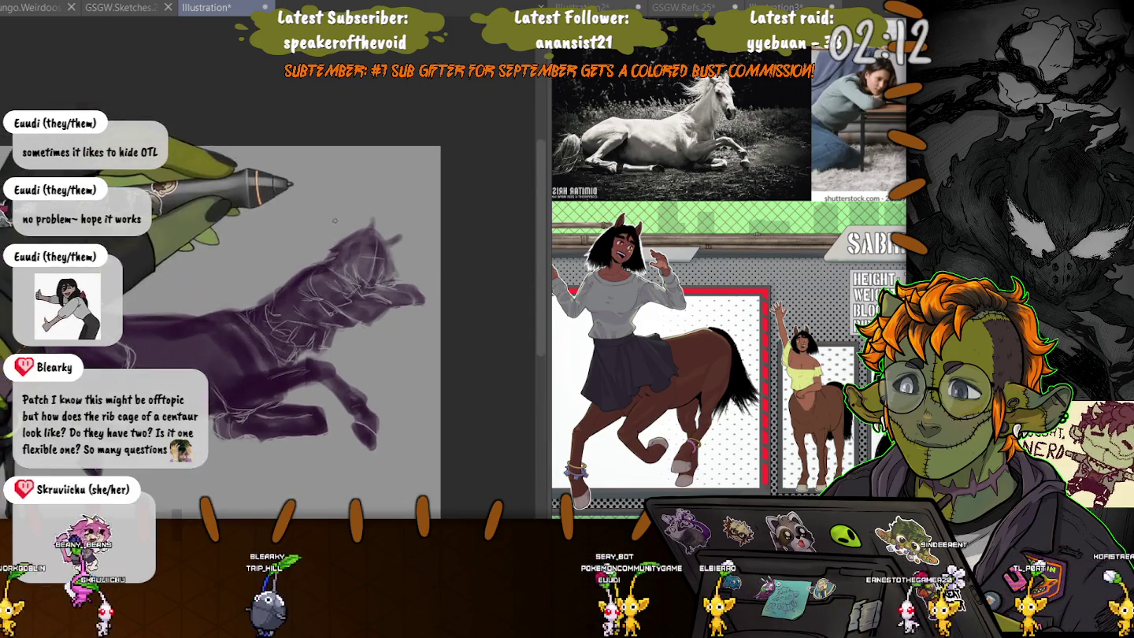
scroll(335, 221, "up", 2)
scroll(354, 237, "up", 2)
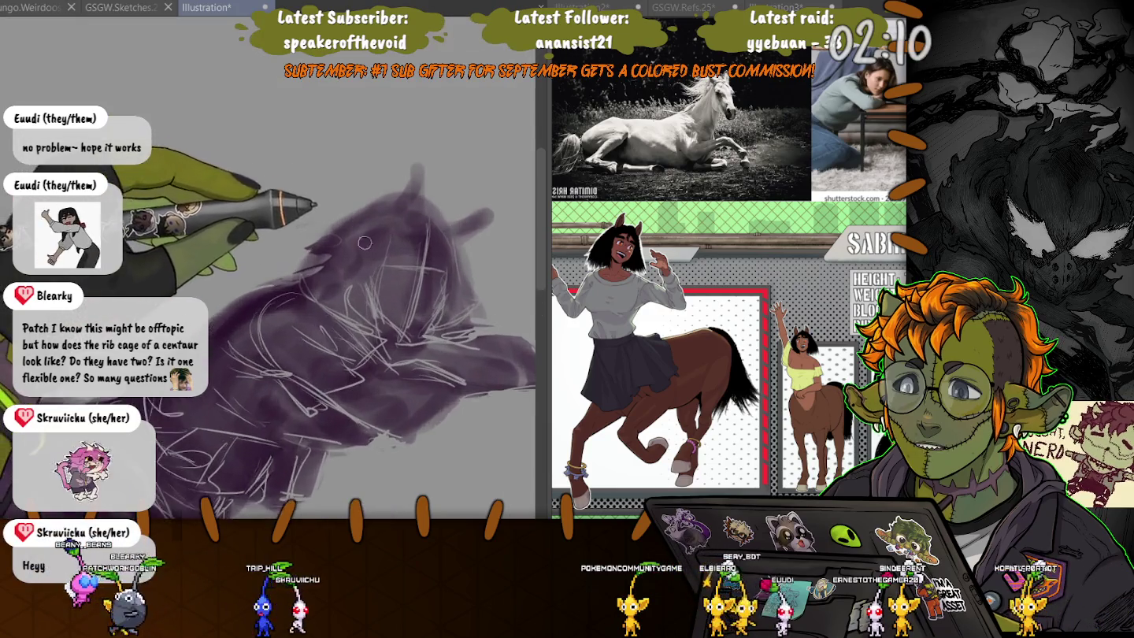
scroll(365, 243, "up", 1)
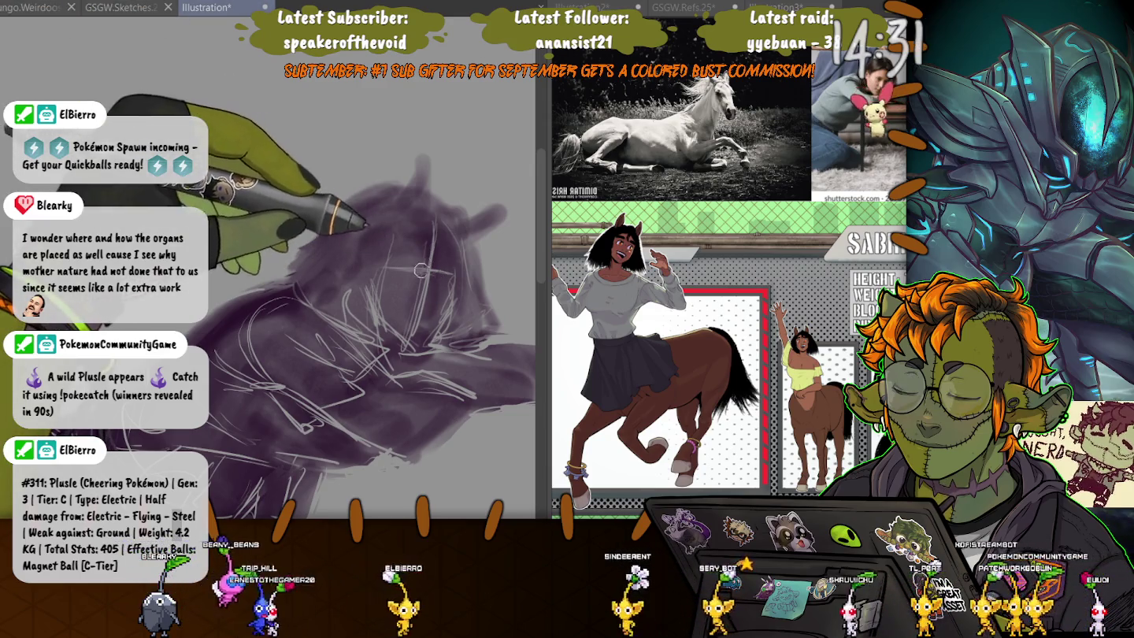
key("ctrl+plus")
key("ctrl+plus")
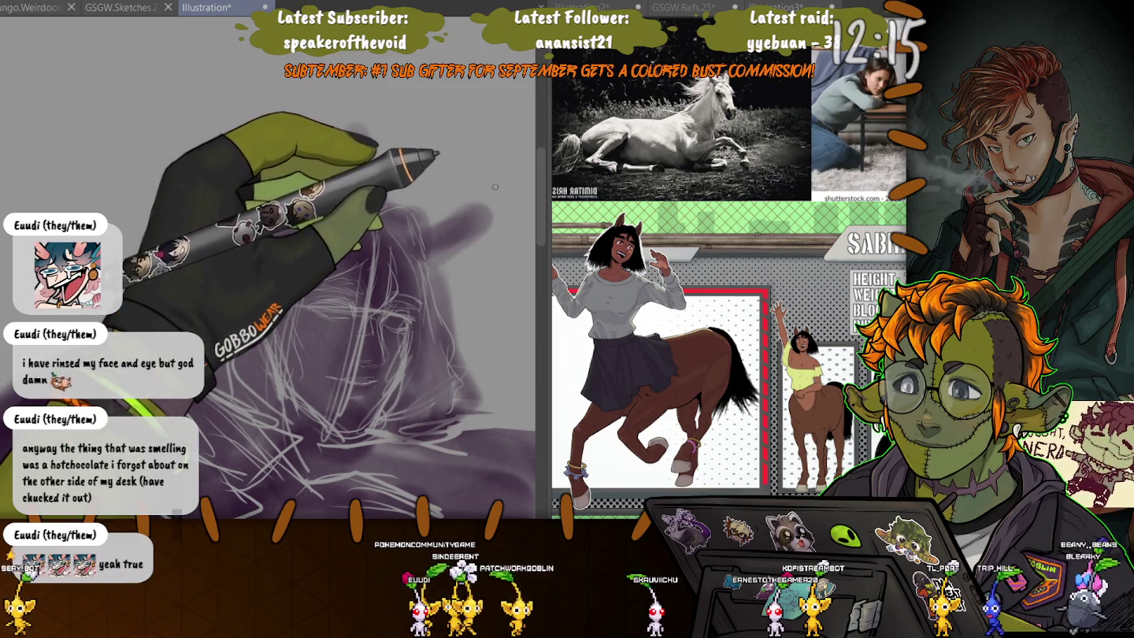
- Airbrush the head top higher, then sketch and fill a lighter left ear with a larger brush
left_click_drag(497, 182, 385, 206)
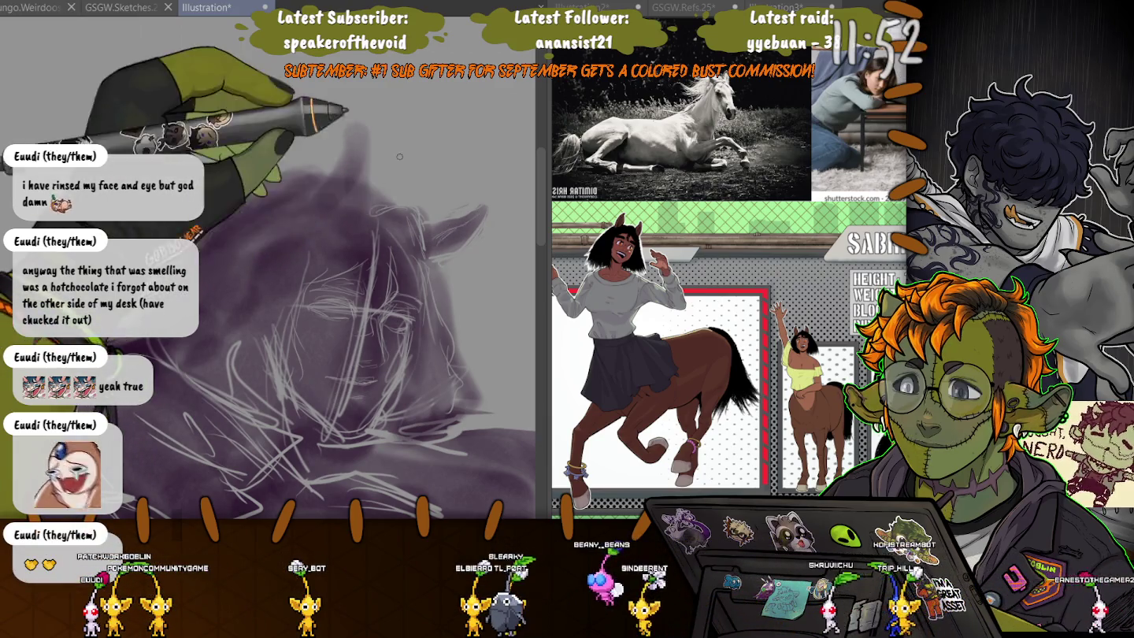
key("]")
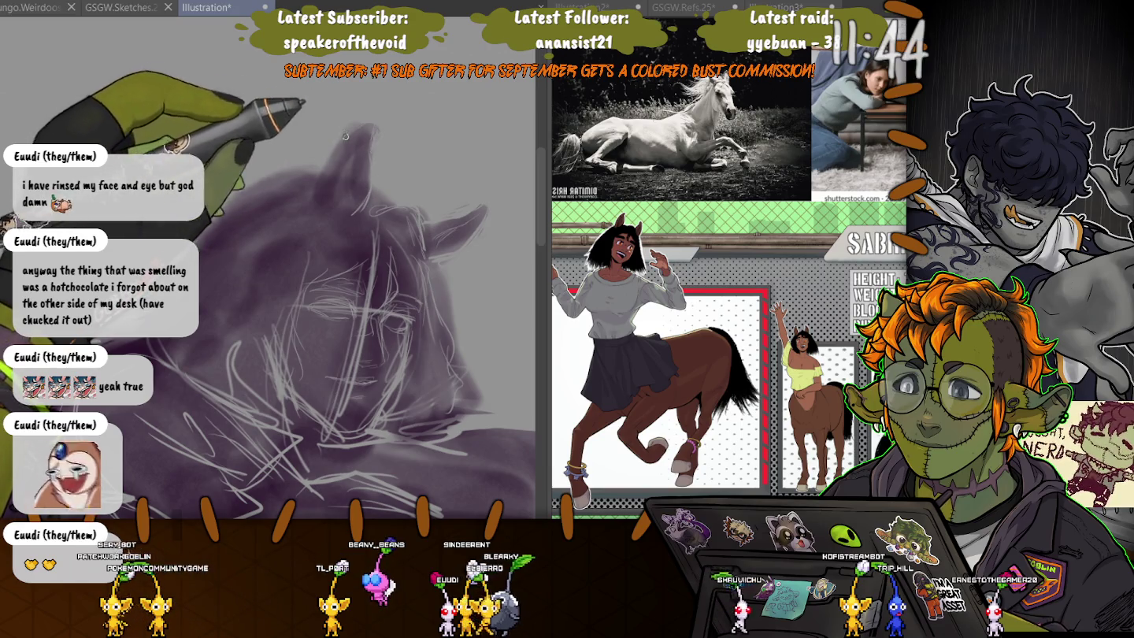
left_click_drag(323, 174, 349, 217)
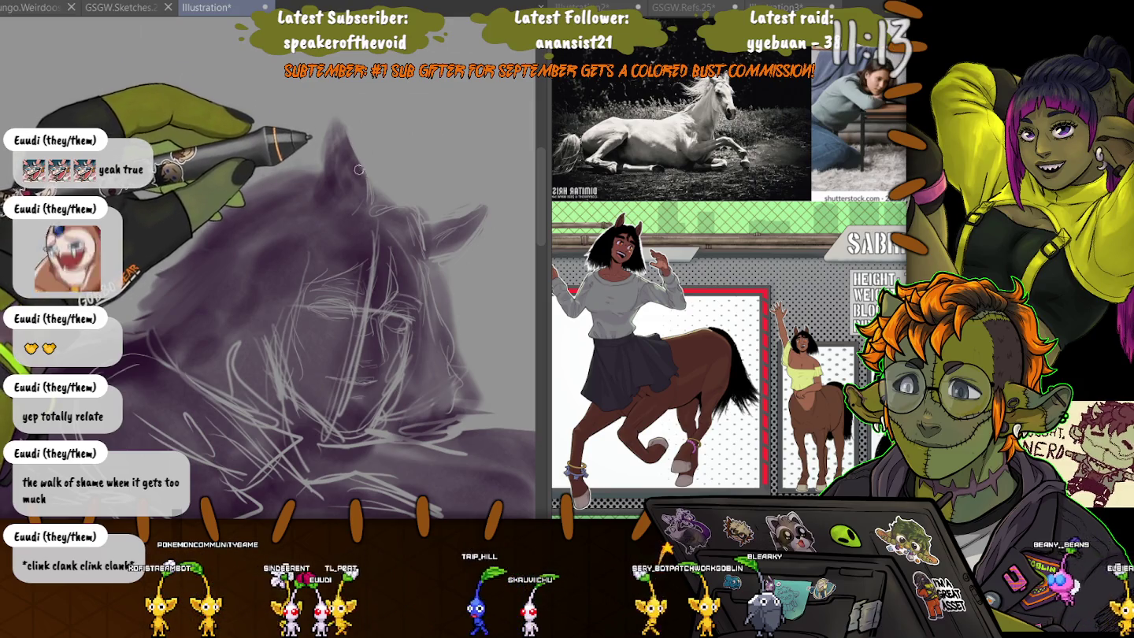
left_click_drag(312, 149, 354, 154)
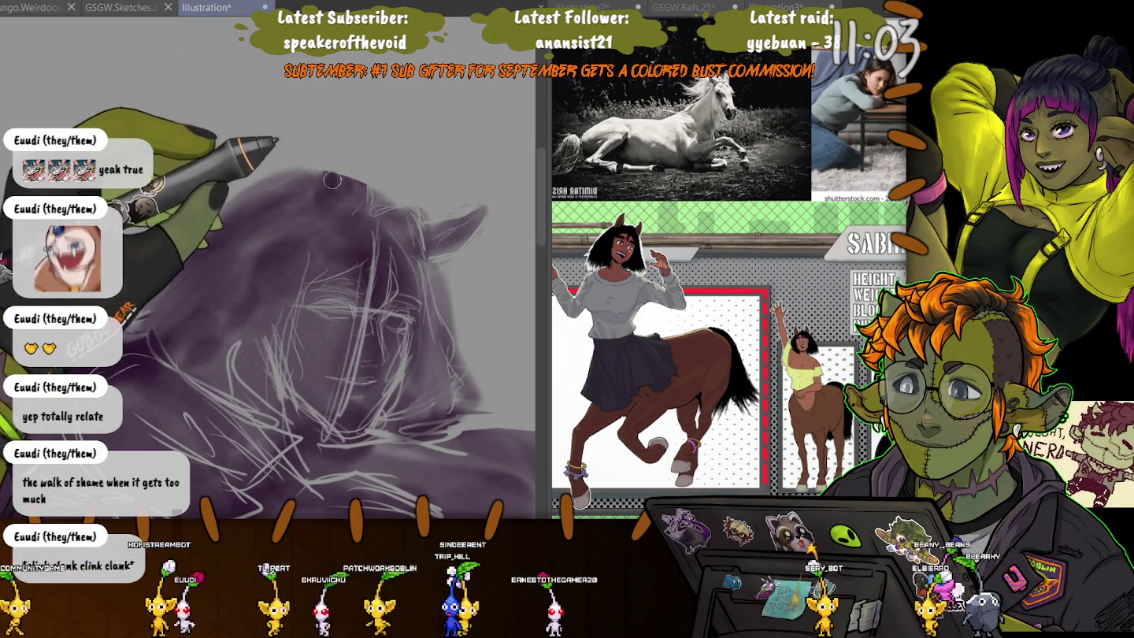
left_click_drag(332, 181, 332, 167)
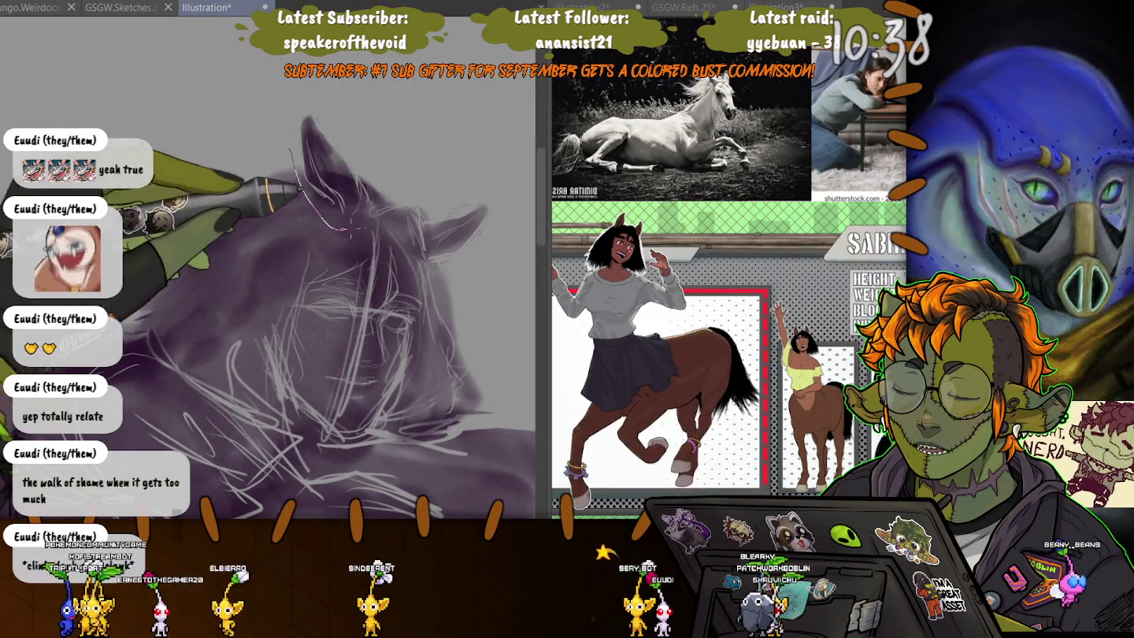
- Lasso the left ear and move it down and left onto the head
left_click_drag(288, 96, 292, 104)
key("ctrl+t")
mouse_move(331, 162)
left_mouse_down()
mouse_move(309, 169)
mouse_move(316, 176)
left_mouse_up()
key("Return")
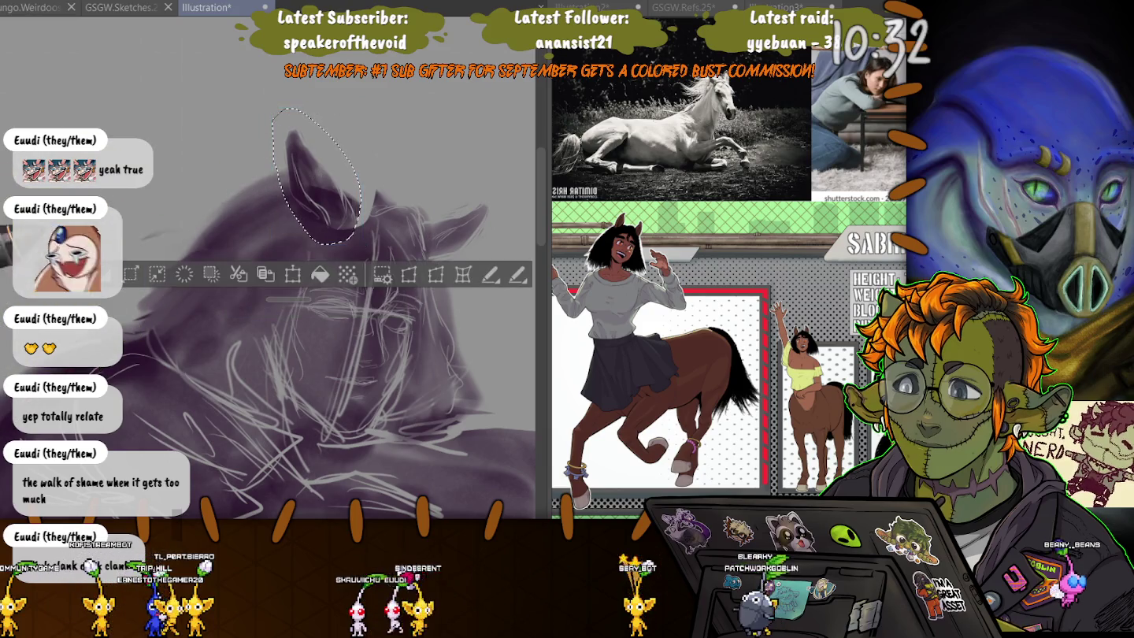
key("ctrl+d")
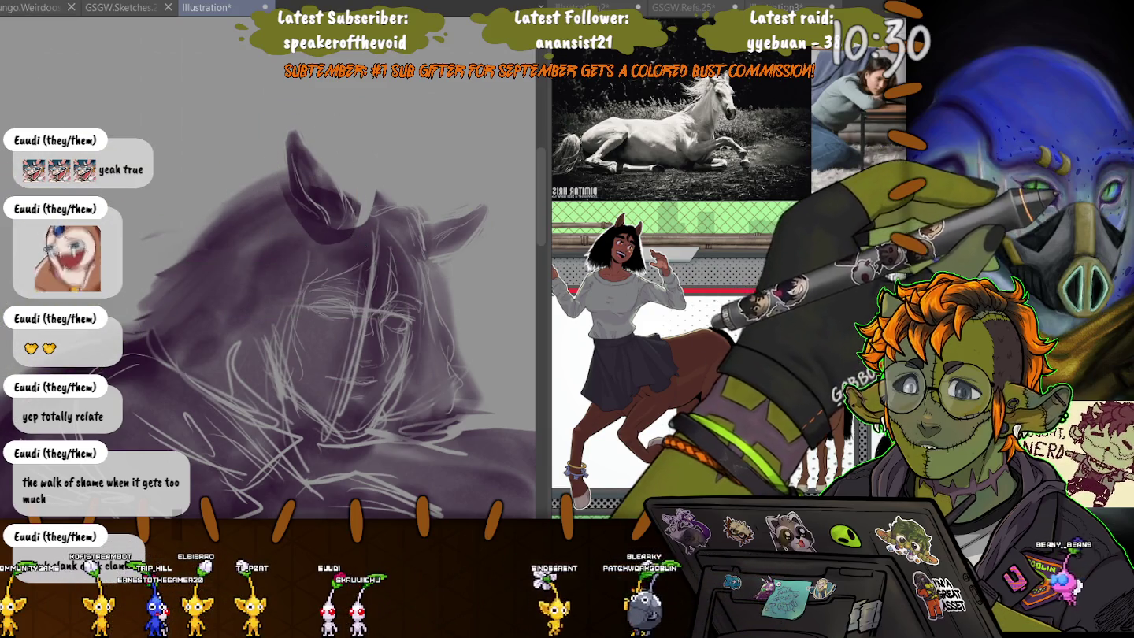